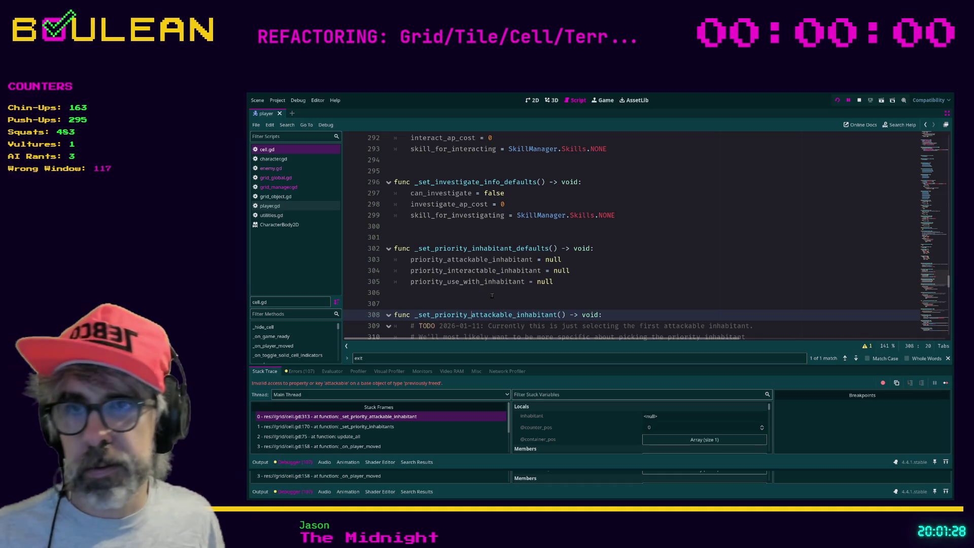
# Step: Save the currently open script
pyautogui.click(464, 300)
pyautogui.hotkey('ctrl', 's')
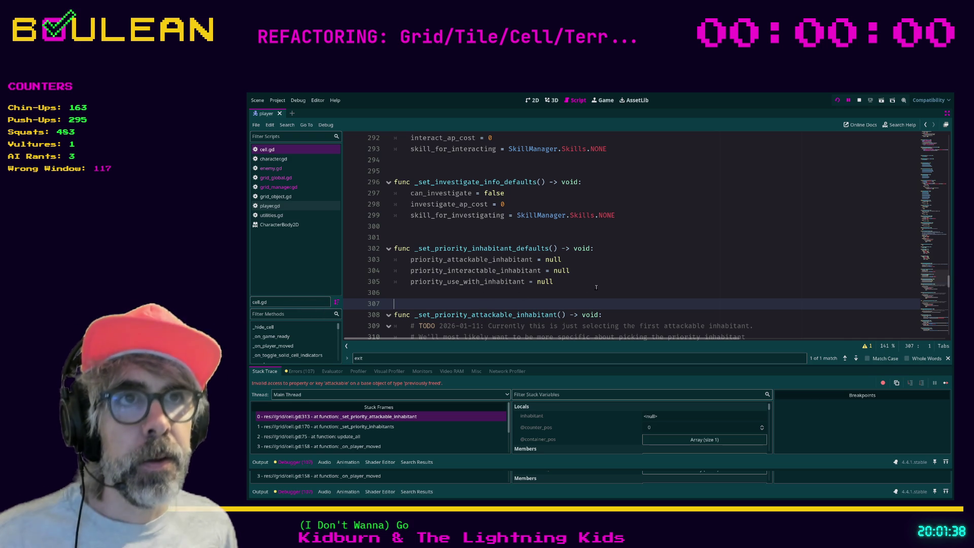
pyautogui.scroll(1, 627, 258)
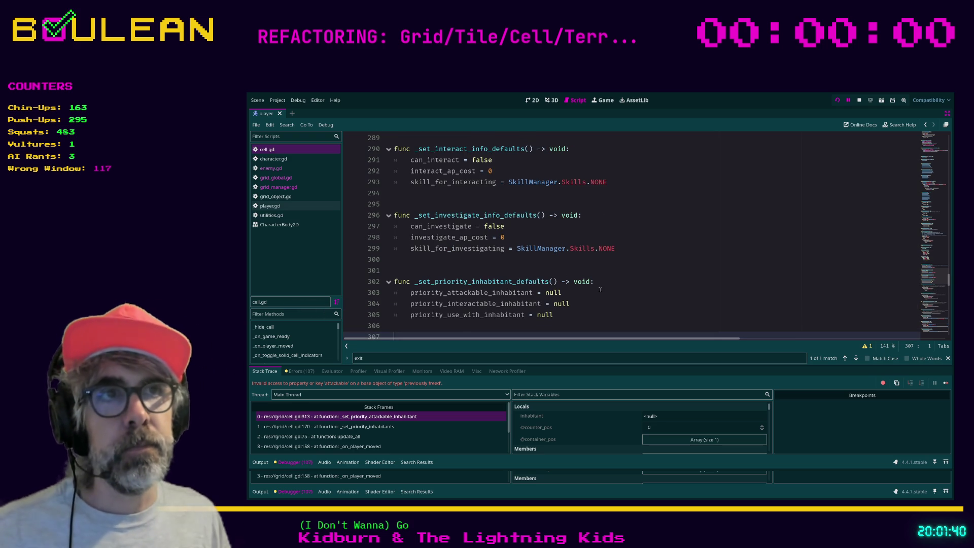
pyautogui.scroll(-5, 627, 258)
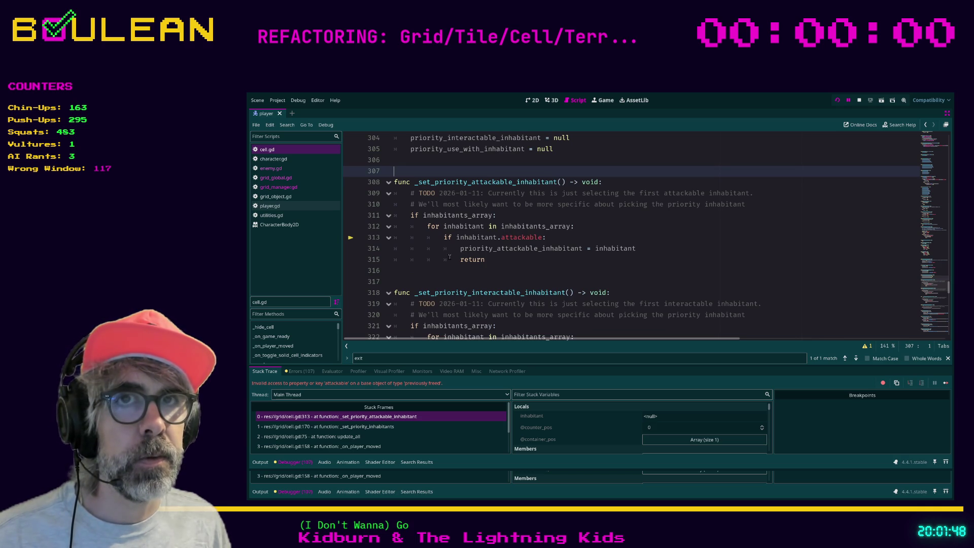
# Step: Switch to enemy.gd and insert a new line in die() after the two ActionManager removal calls
pyautogui.click(281, 171)
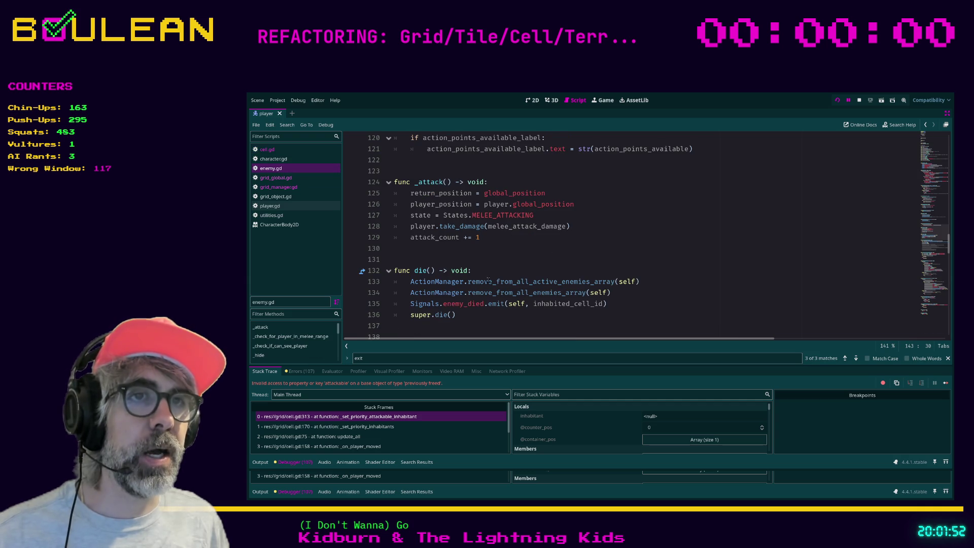
pyautogui.click(496, 274)
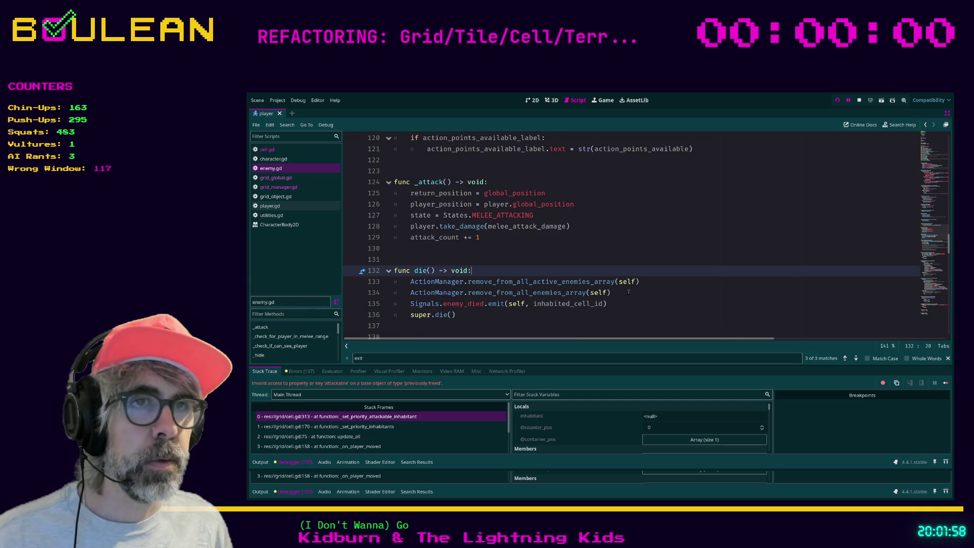
pyautogui.click(629, 292)
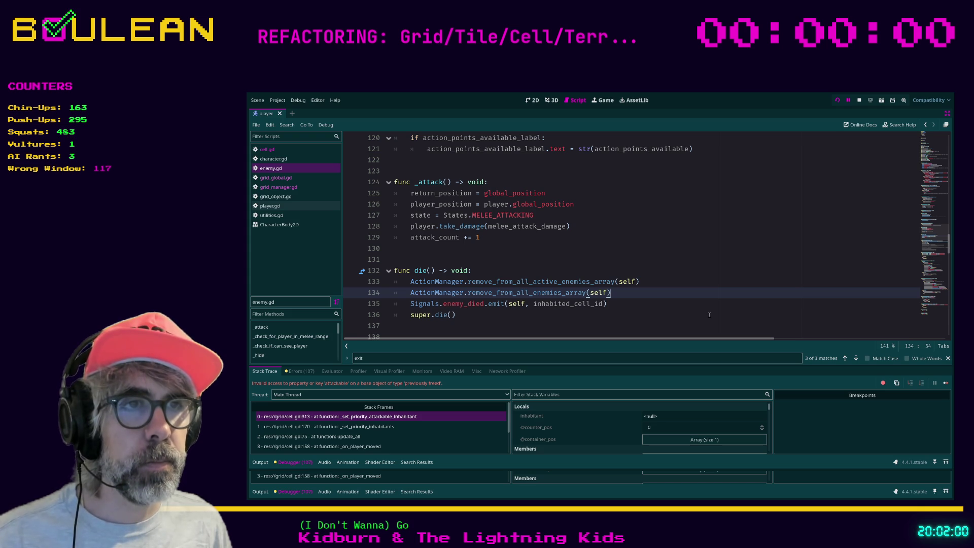
pyautogui.press('Return')
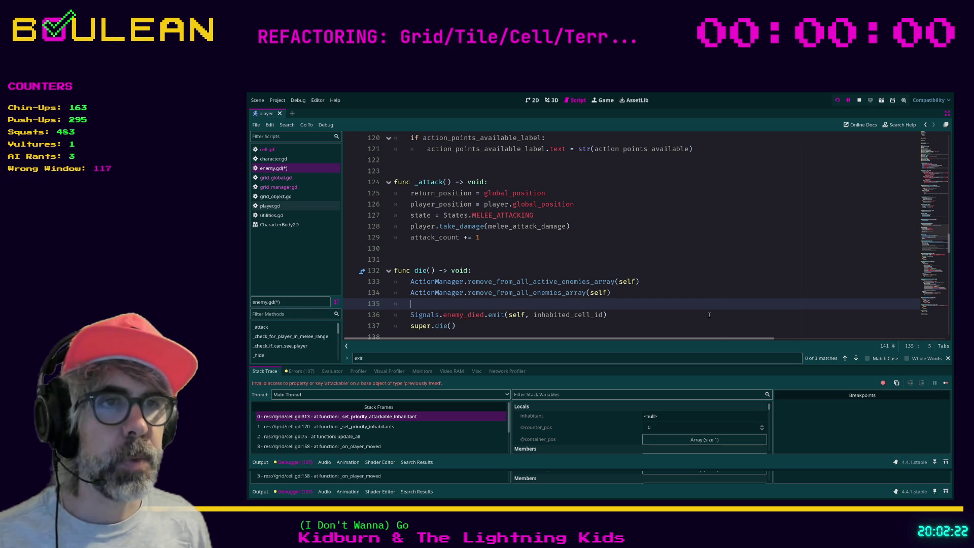
# Step: Declare var cell: Cell = GridGlobal.get_cell_by_cell_id(inhabited_cell_id) in die()
pyautogui.write('cell')
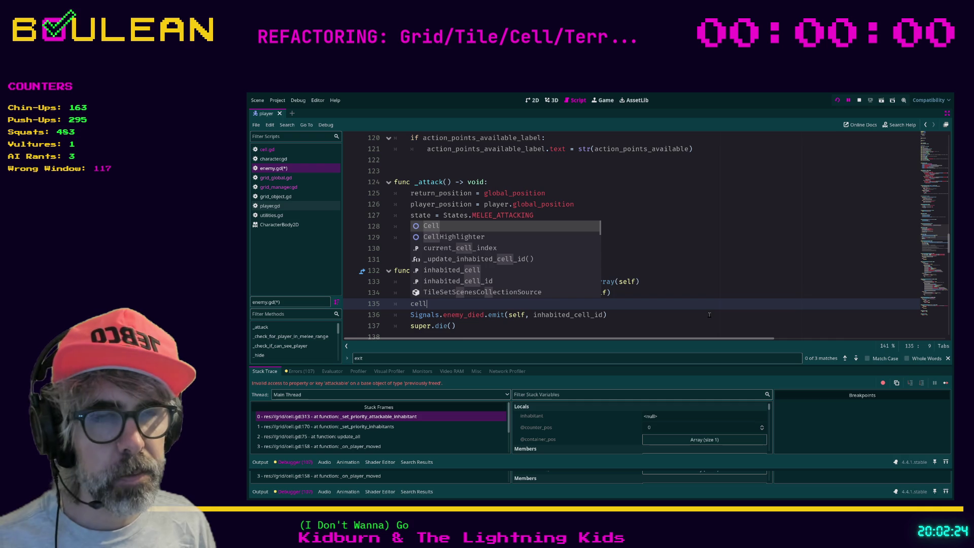
pyautogui.press('BackSpace')
pyautogui.press('BackSpace')
pyautogui.press('BackSpace')
pyautogui.write('var cell')
pyautogui.press('Escape')
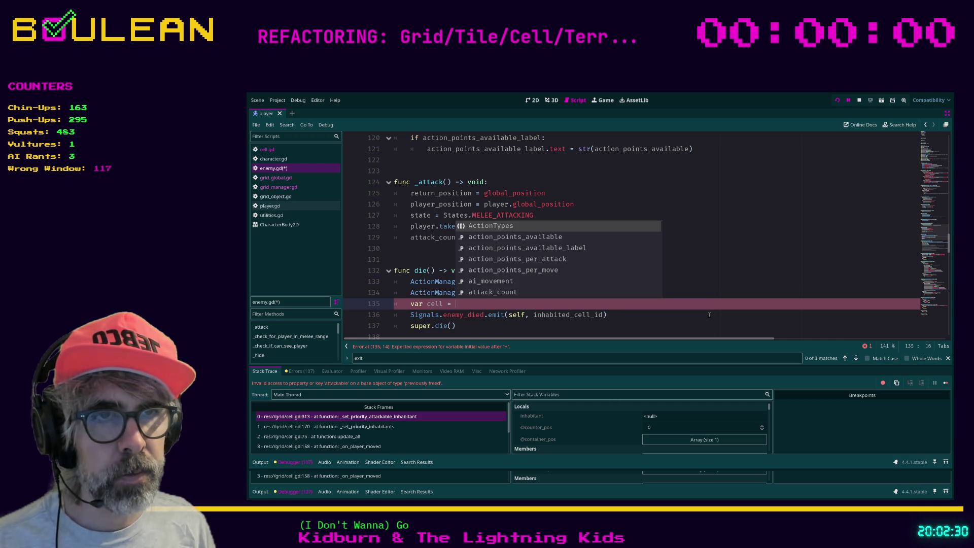
pyautogui.write('GridG')
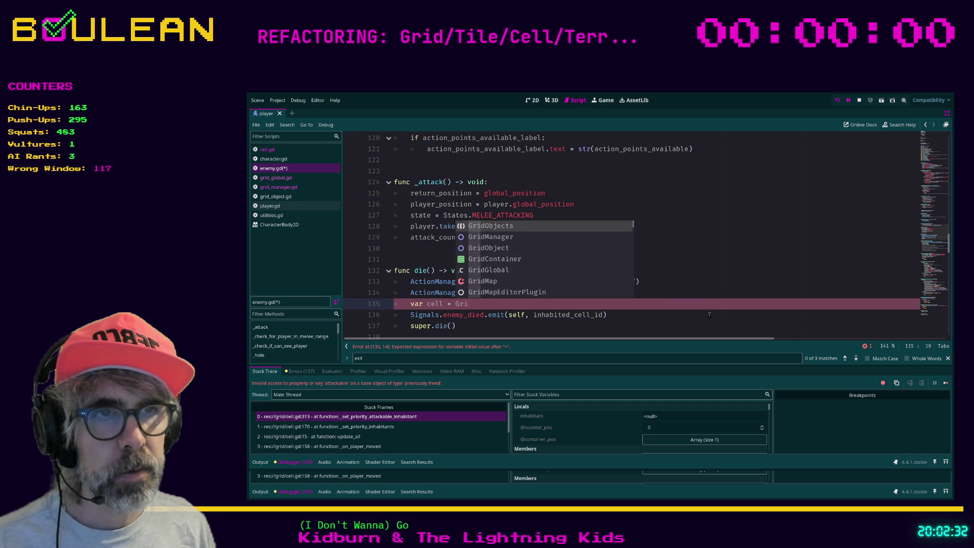
pyautogui.press('Return')
pyautogui.write('.get')
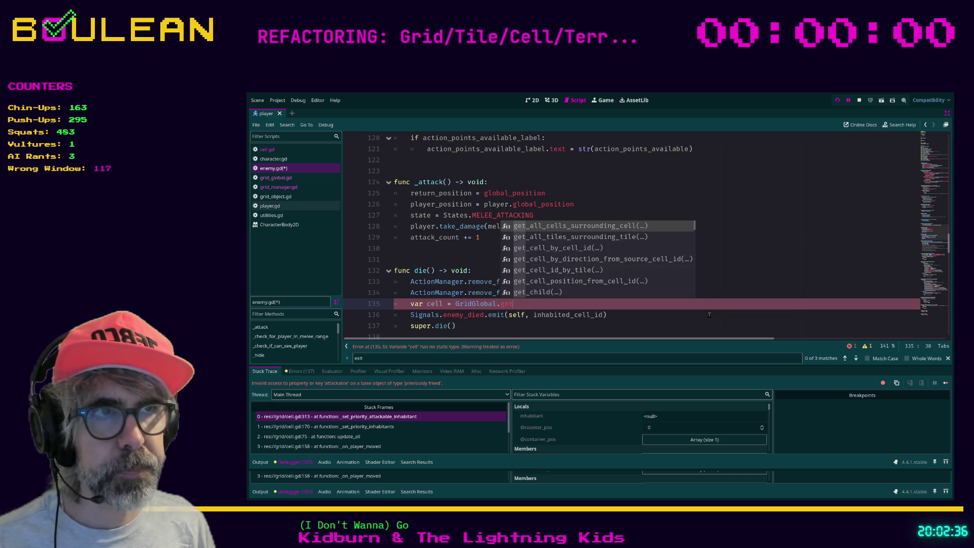
pyautogui.press('Down')
pyautogui.press('Down')
pyautogui.press('Return')
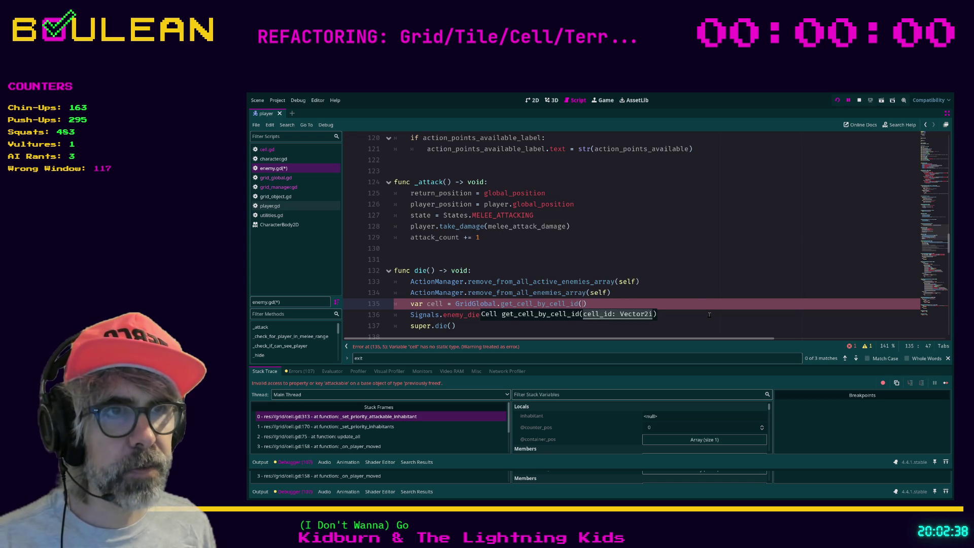
pyautogui.write('inhabited_cell_i')
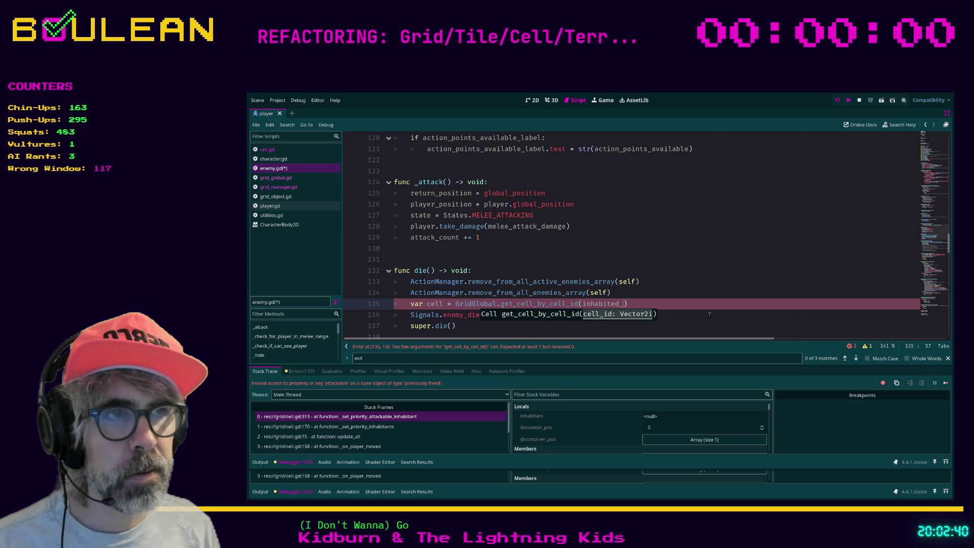
pyautogui.write('d')
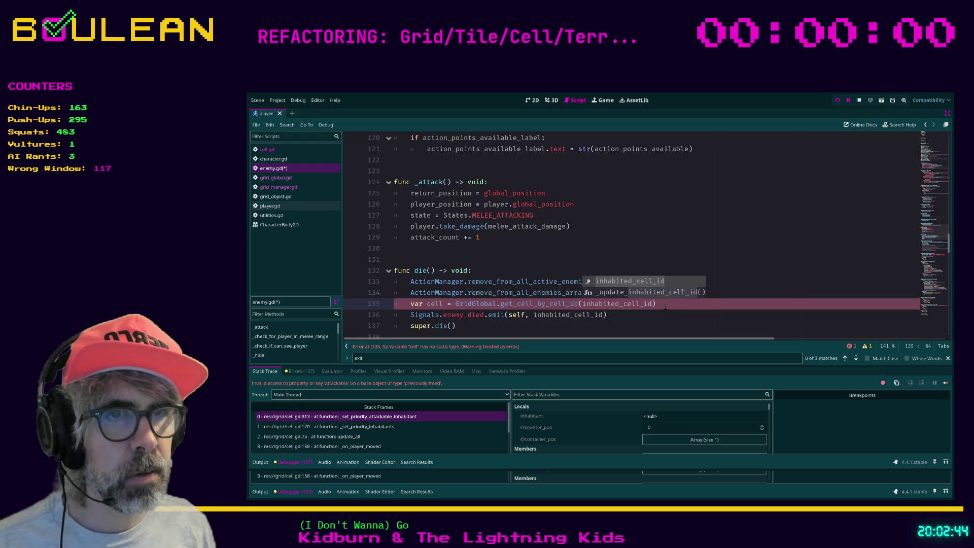
pyautogui.click(444, 304)
pyautogui.write(': Cell')
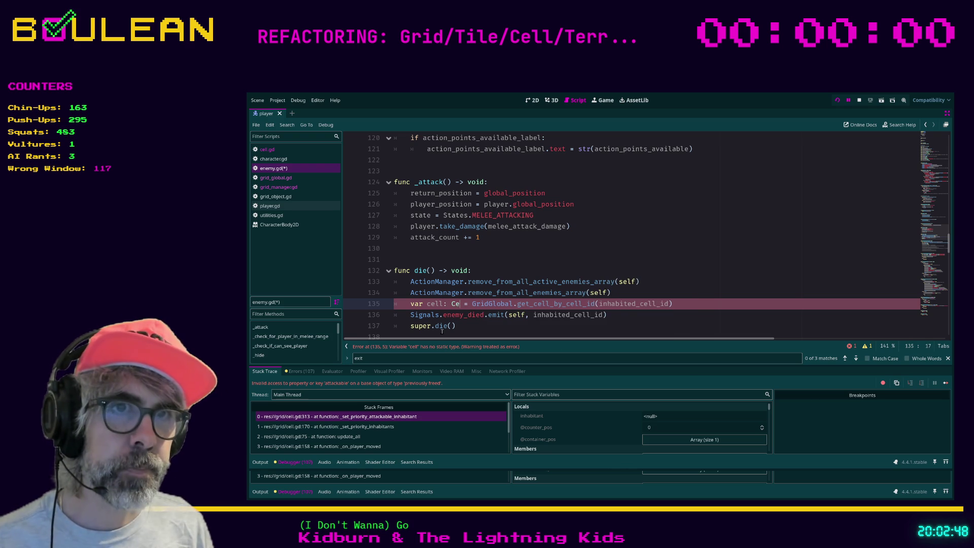
pyautogui.click(487, 328)
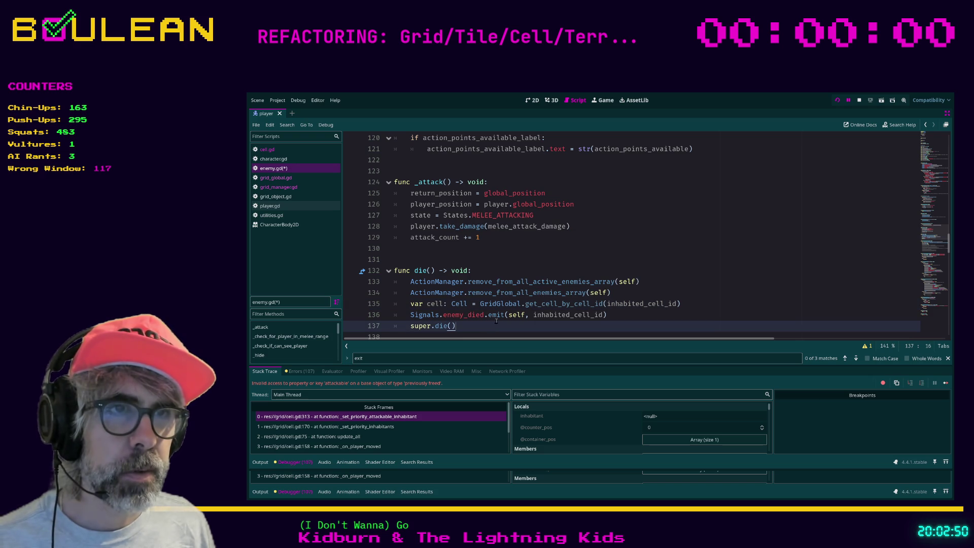
# Step: Add cell.remove_inhabitant_from_cell(self) on the next line and save enemy.gd
pyautogui.click(691, 304)
pyautogui.press('Return')
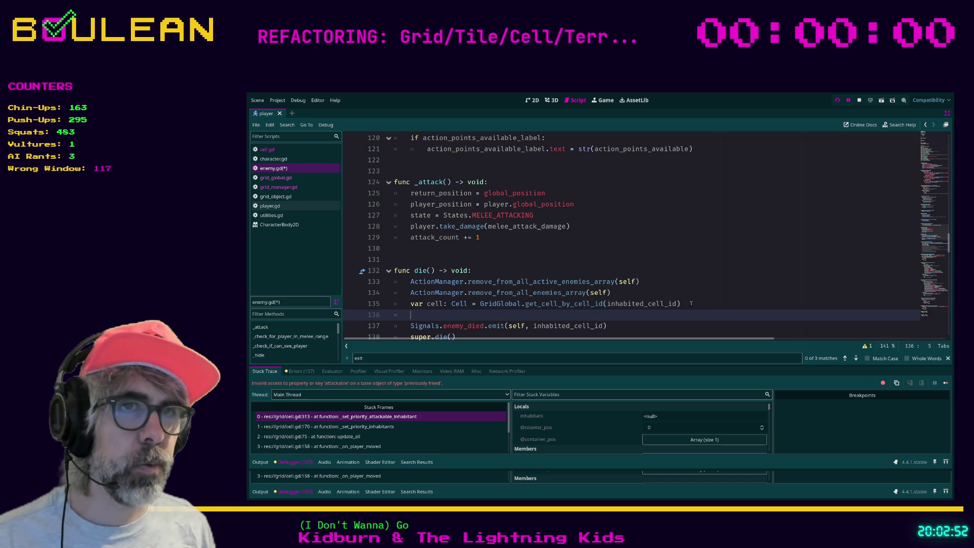
pyautogui.write('cell')
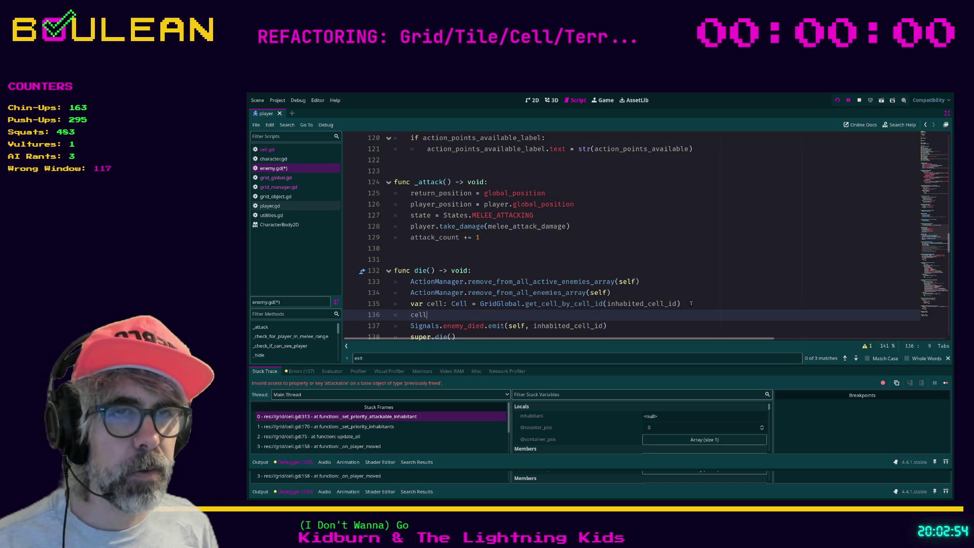
pyautogui.write('.remo')
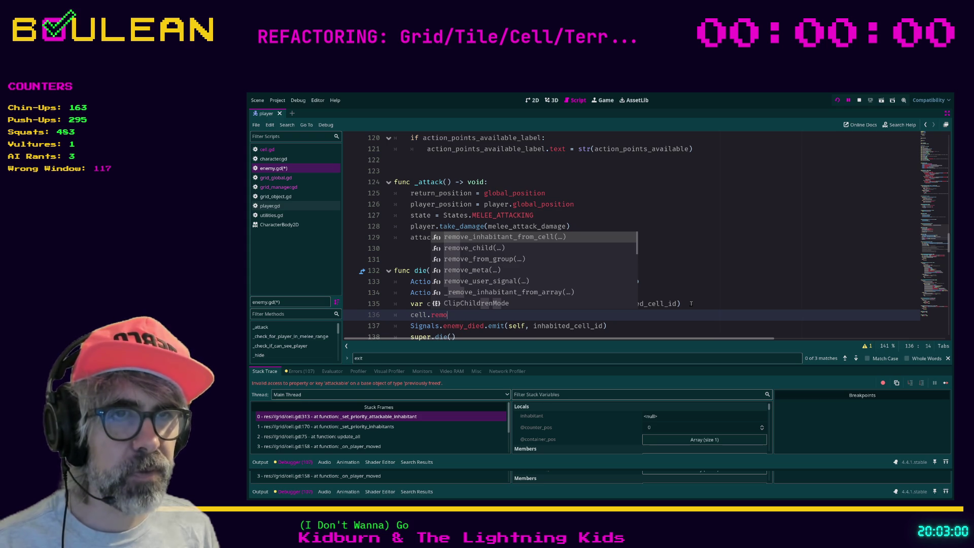
pyautogui.press('Return')
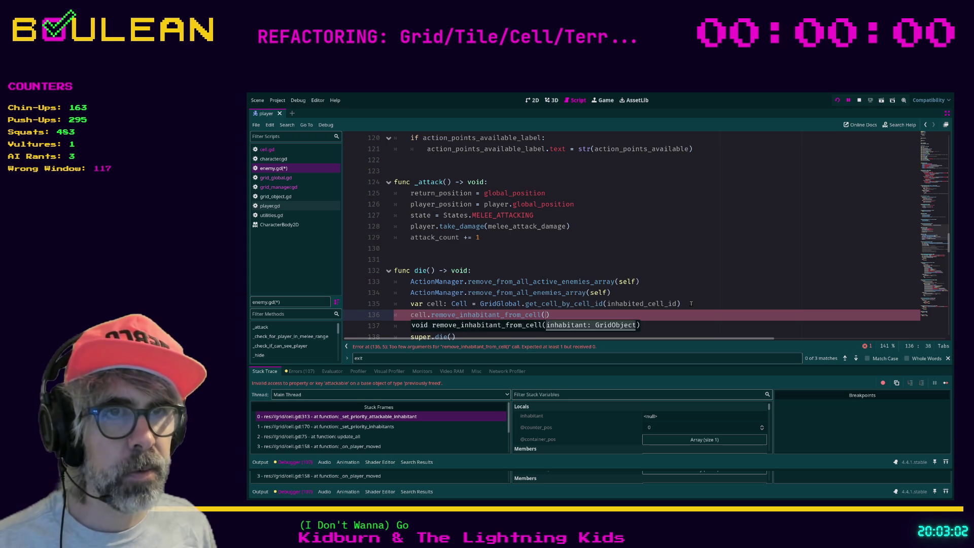
pyautogui.write('self')
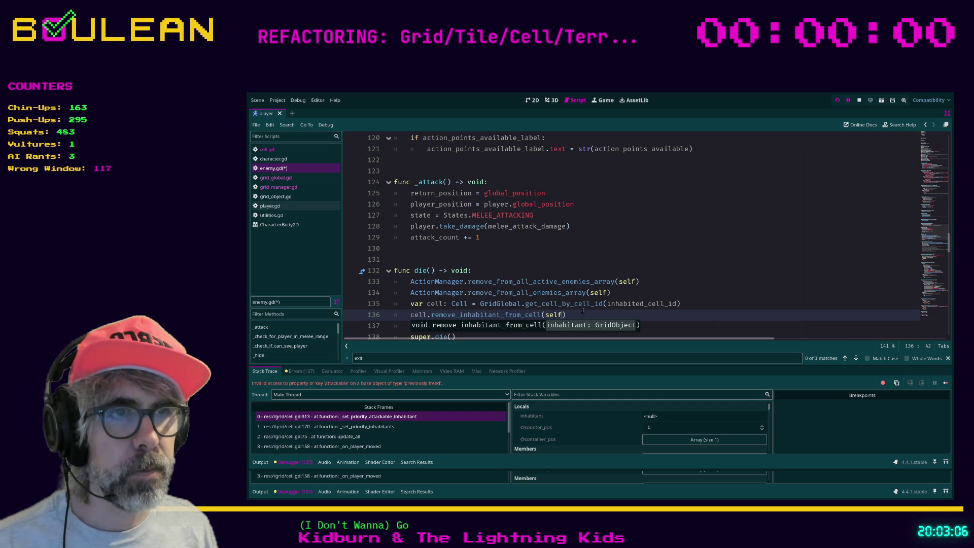
pyautogui.press('Right')
pyautogui.hotkey('ctrl', 's')
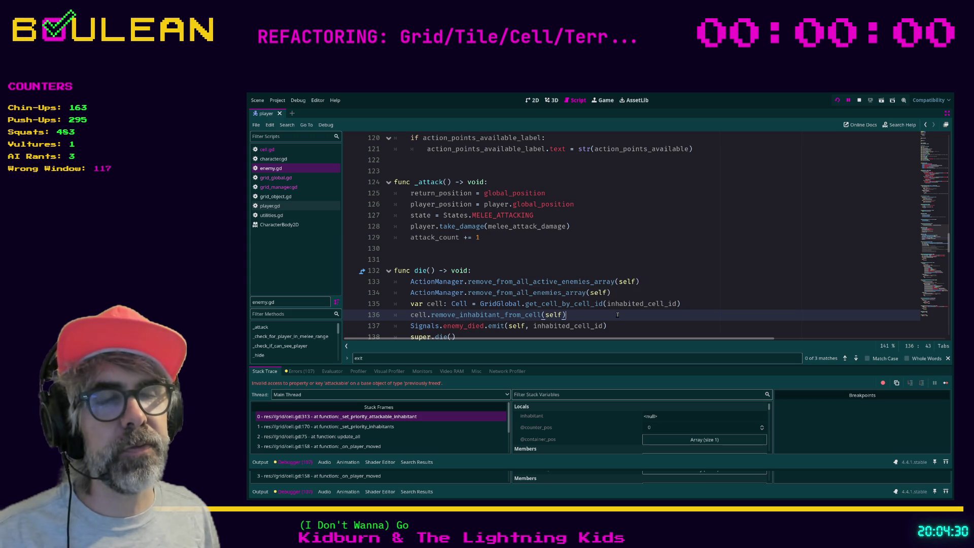
pyautogui.scroll(-2, 618, 314)
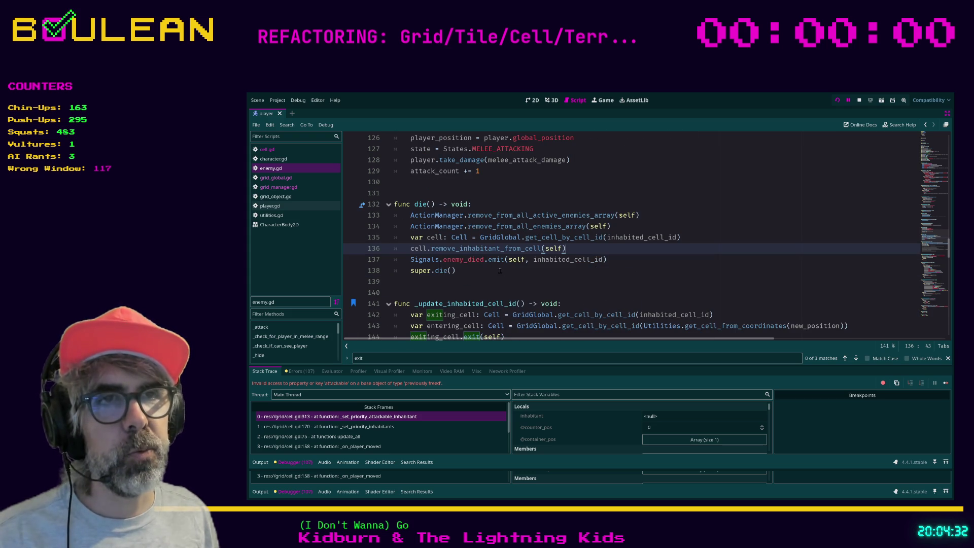
pyautogui.click(499, 271)
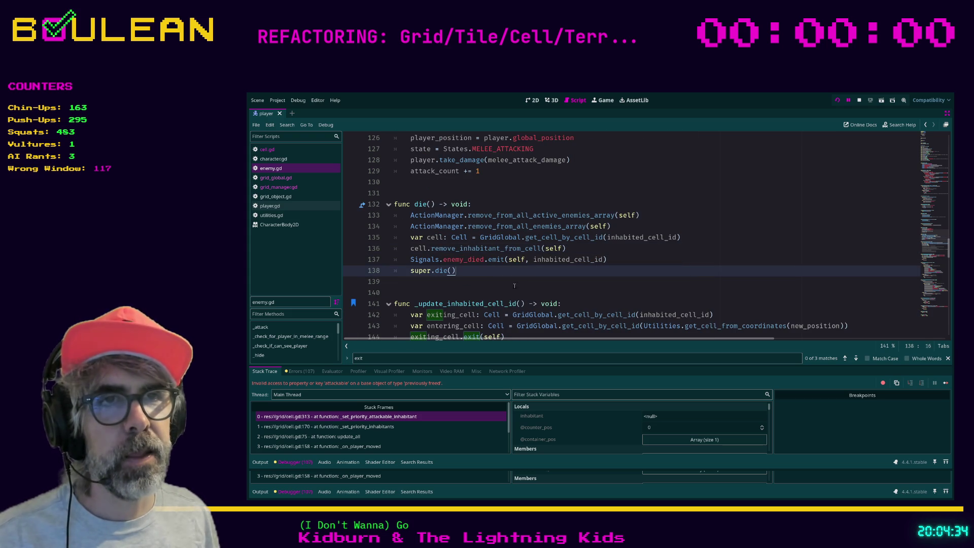
pyautogui.press('Down')
pyautogui.press('Down')
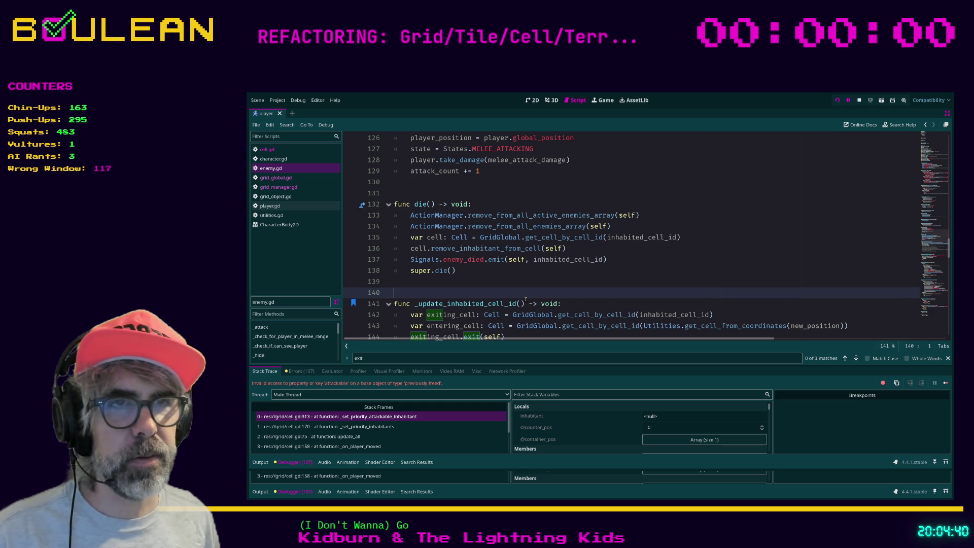
pyautogui.press('Up')
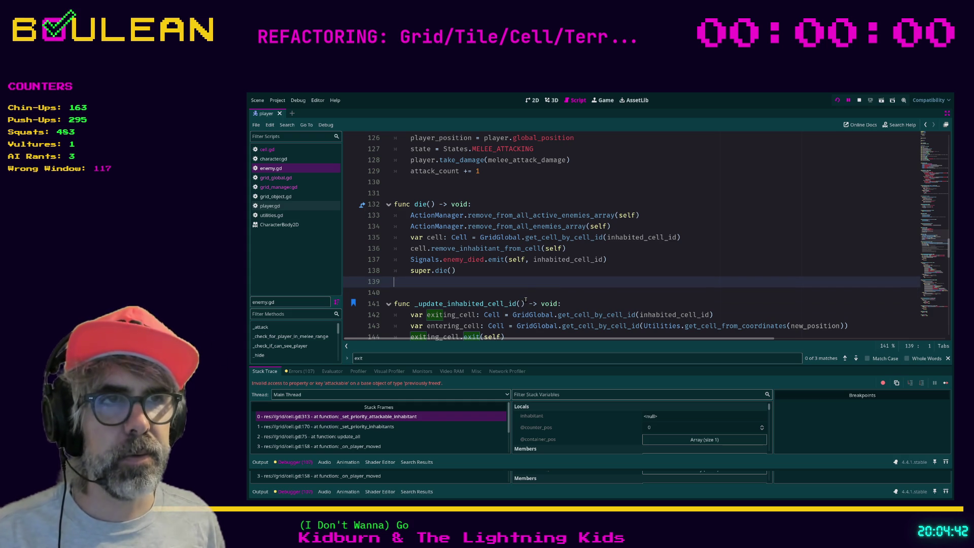
pyautogui.press('Left')
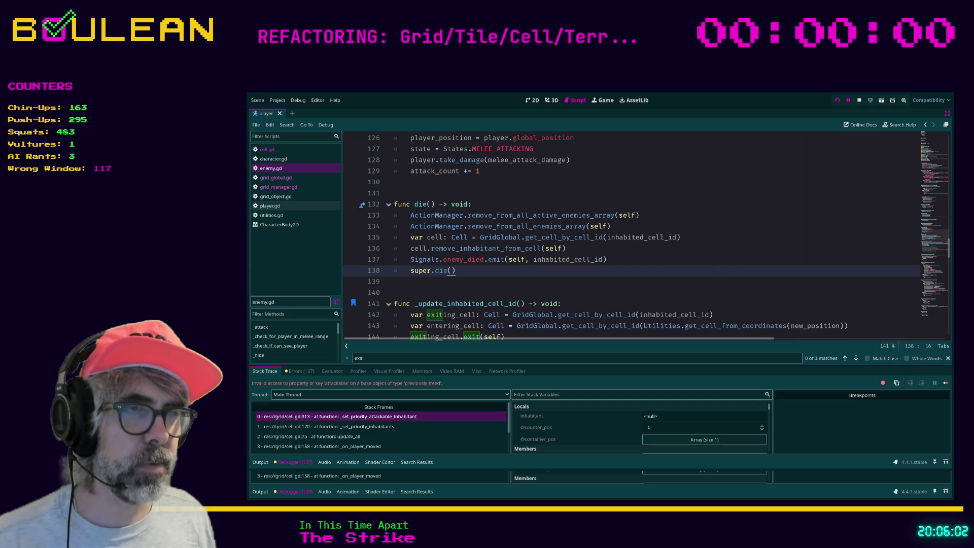
pyautogui.scroll(-1, 575, 317)
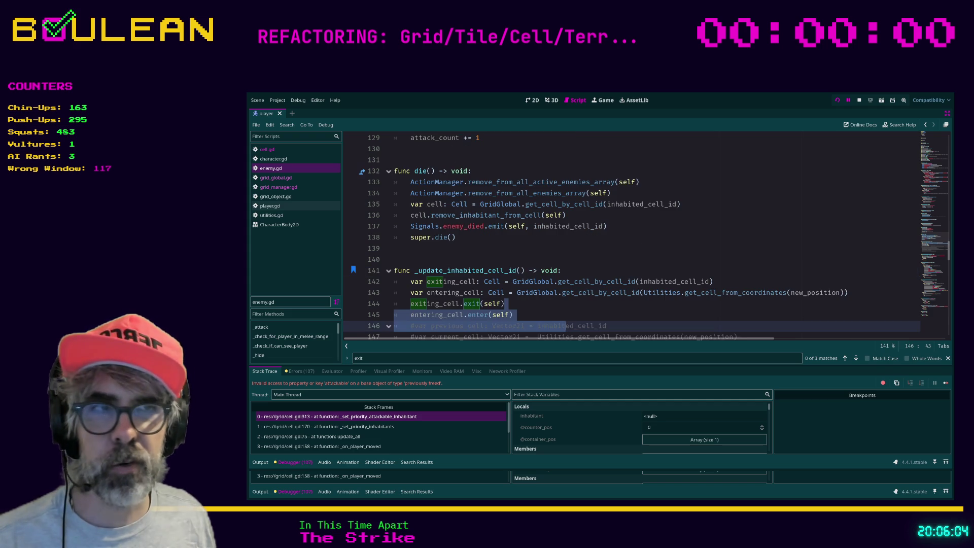
# Step: Review lines 145–146 of enemy.gd, then open a blank new tab in Brave
pyautogui.click(576, 316)
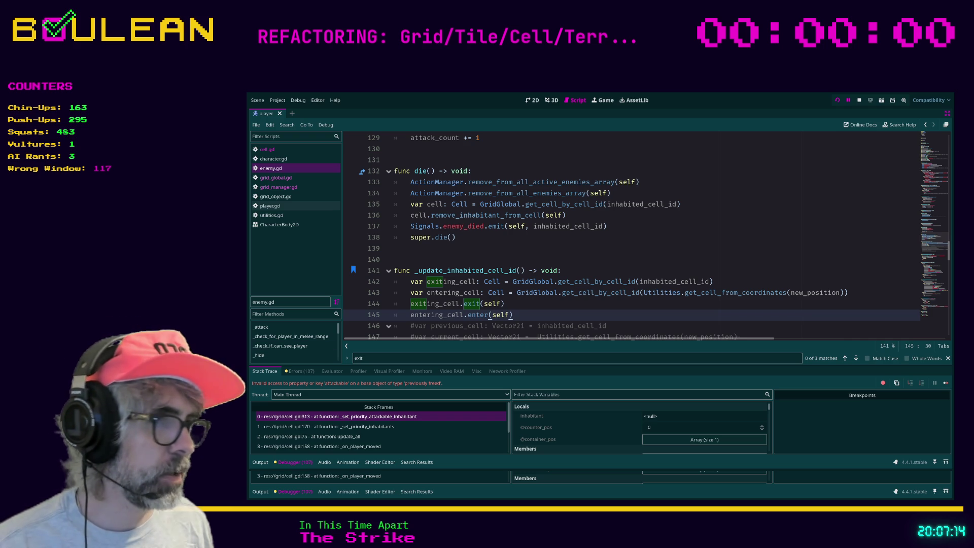
pyautogui.click(620, 325)
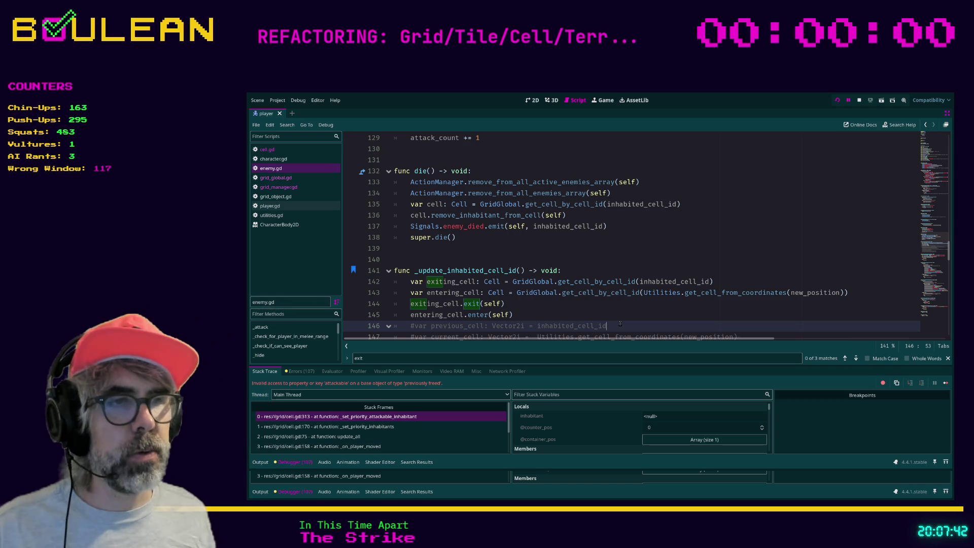
pyautogui.hotkey('alt', 'Tab')
pyautogui.hotkey('ctrl', 't')
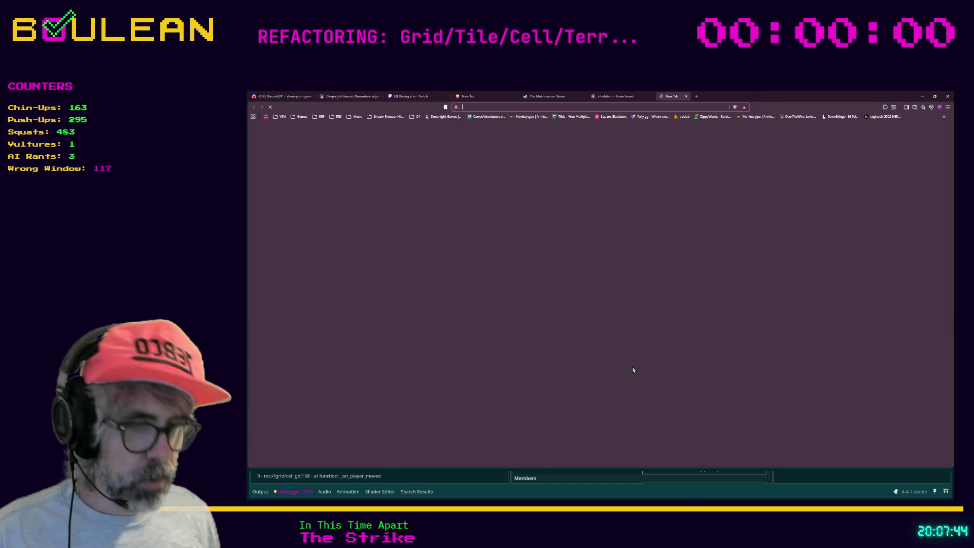
# Step: Search 'power wall' and open the 'Powerwall – Home Battery Storage | Tesla' result
pyautogui.write('power wall')
pyautogui.press('Return')
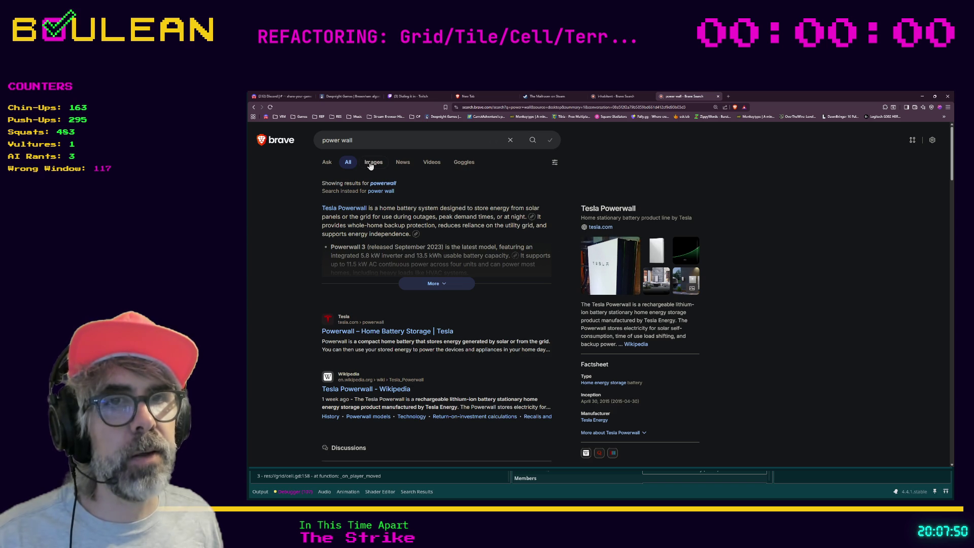
pyautogui.click(420, 331)
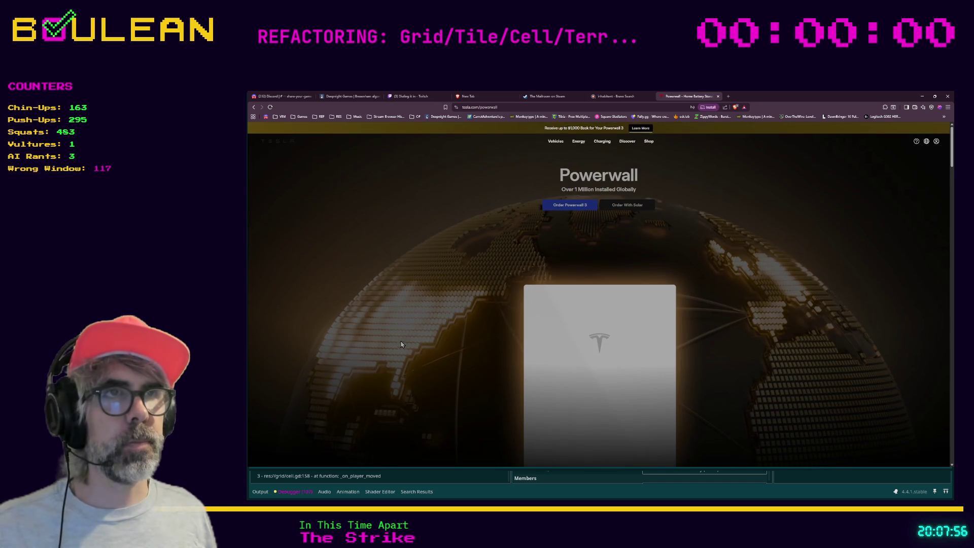
# Step: Scroll the Tesla Powerwall page past the fleet stats and growth chart to the house photo
pyautogui.scroll(-2, 410, 289)
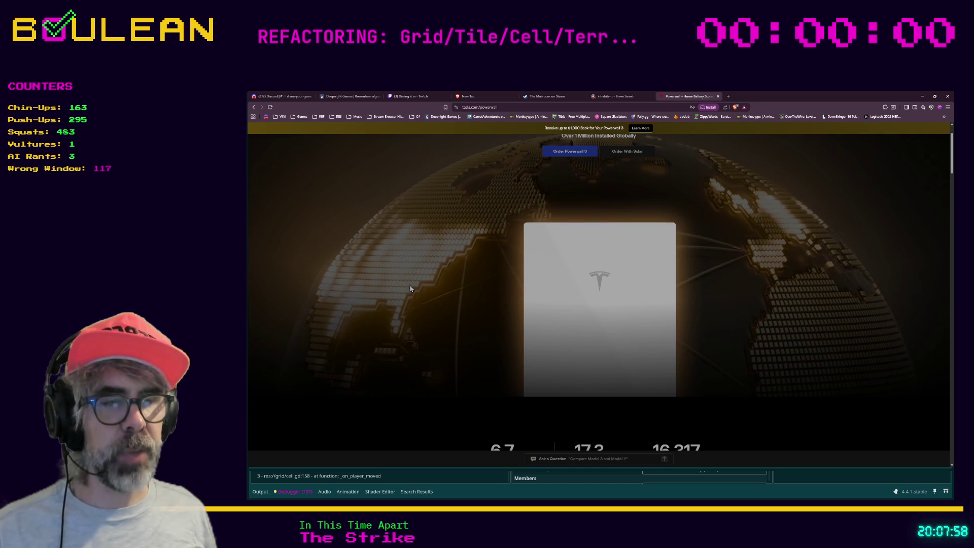
pyautogui.scroll(-1, 410, 290)
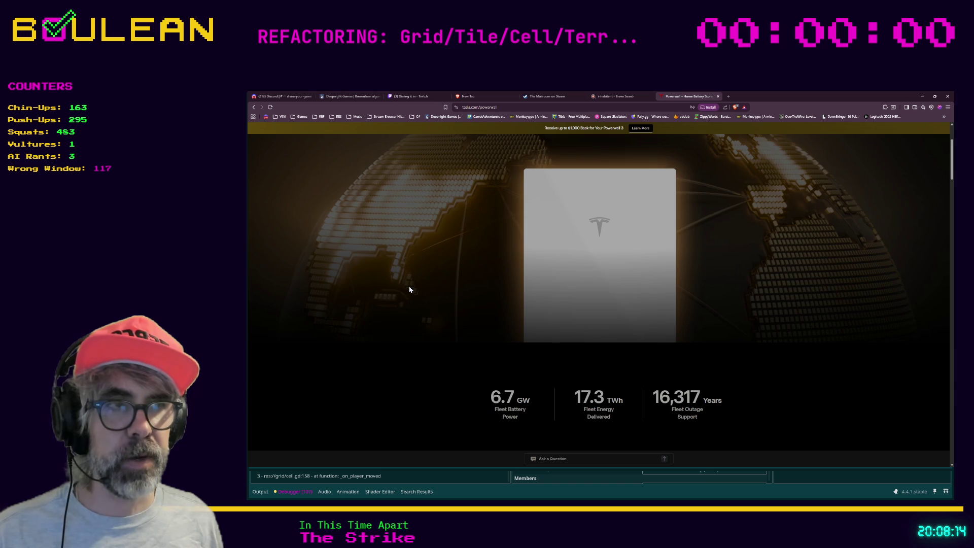
pyautogui.scroll(-5, 410, 290)
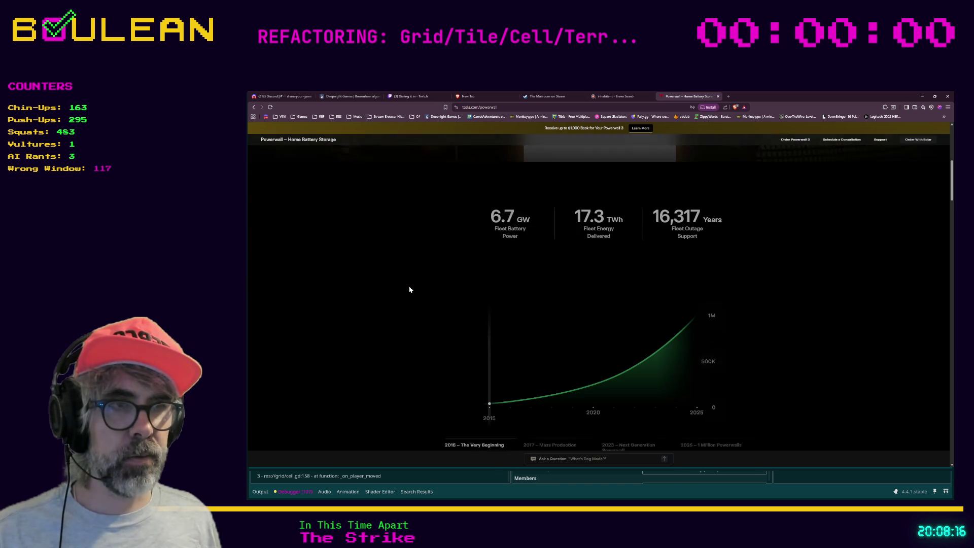
pyautogui.scroll(-1, 409, 290)
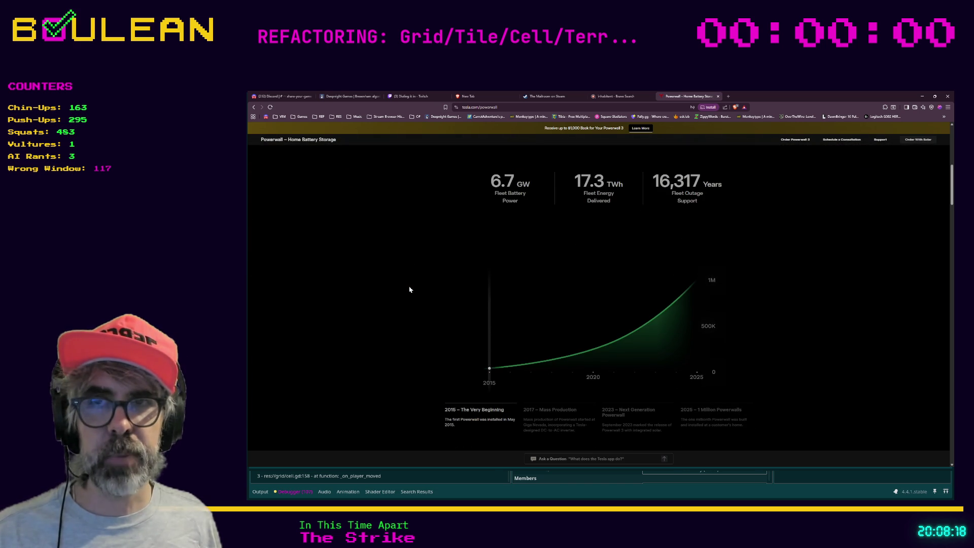
pyautogui.scroll(-5, 410, 289)
pyautogui.scroll(-3, 410, 290)
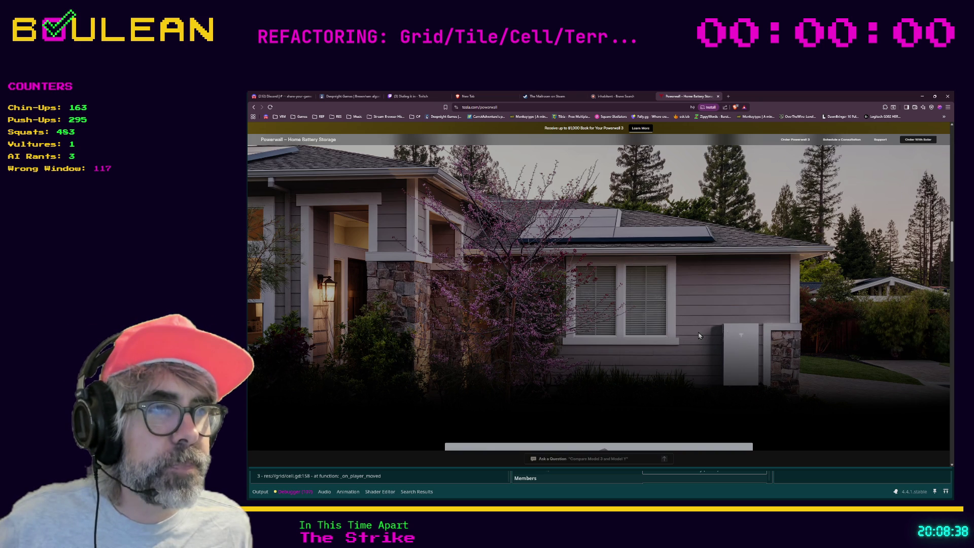
# Step: Scroll further down to the 'Storms Happen—Outages Don't Have To' section
pyautogui.scroll(-3, 698, 335)
pyautogui.scroll(-1, 699, 335)
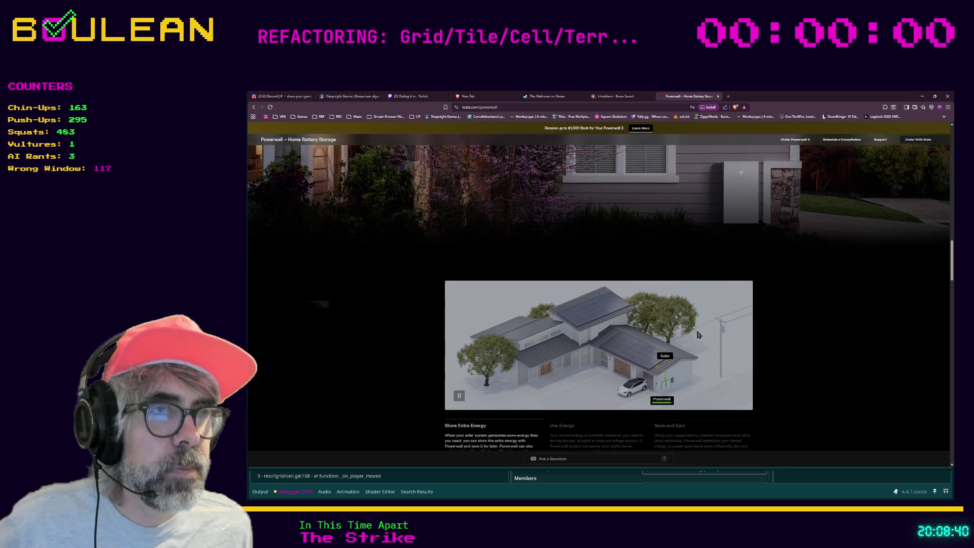
pyautogui.scroll(-1, 698, 335)
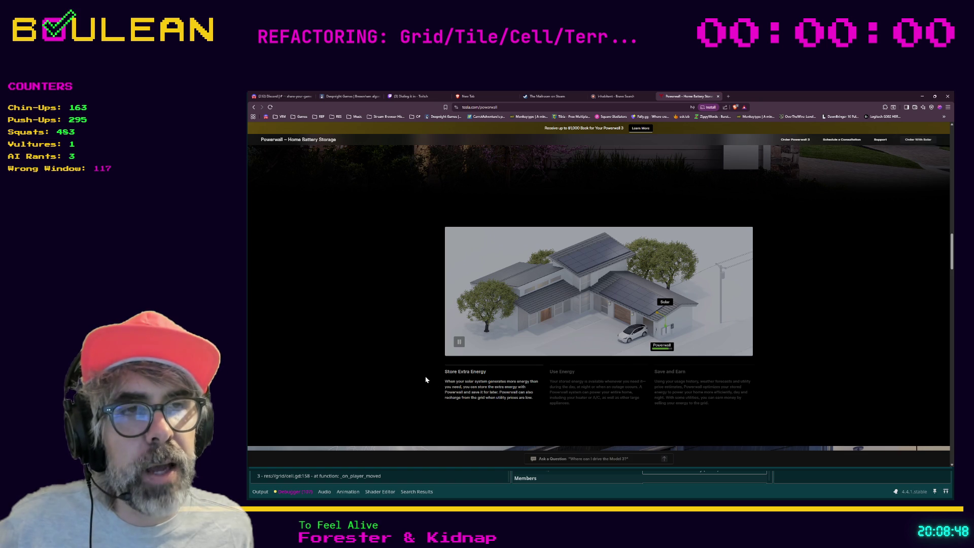
pyautogui.scroll(-1, 426, 380)
pyautogui.scroll(-3, 426, 380)
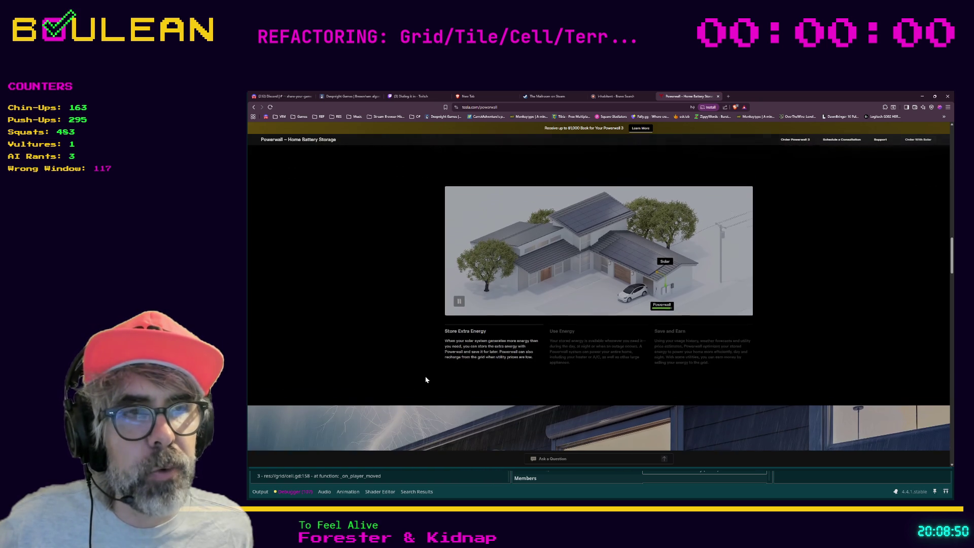
pyautogui.scroll(-5, 429, 377)
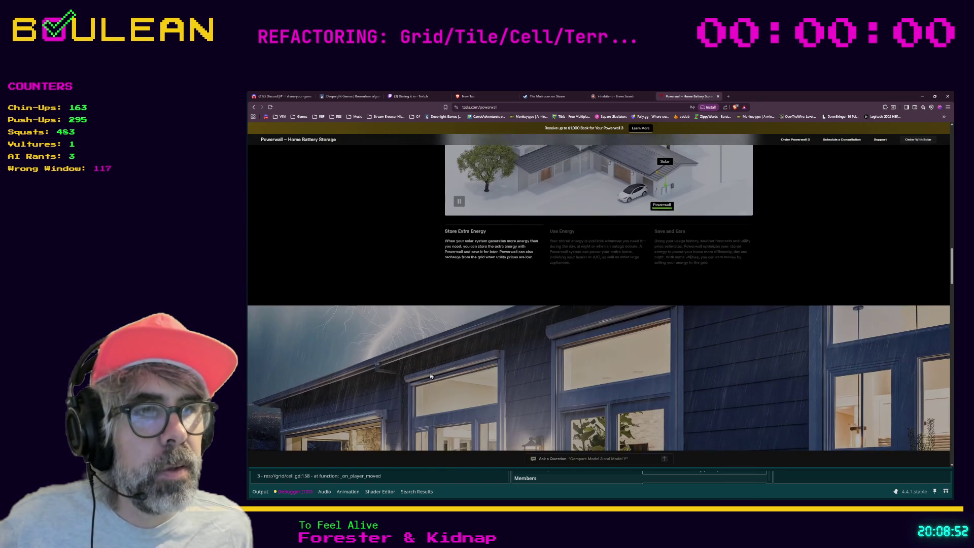
pyautogui.scroll(-6, 430, 376)
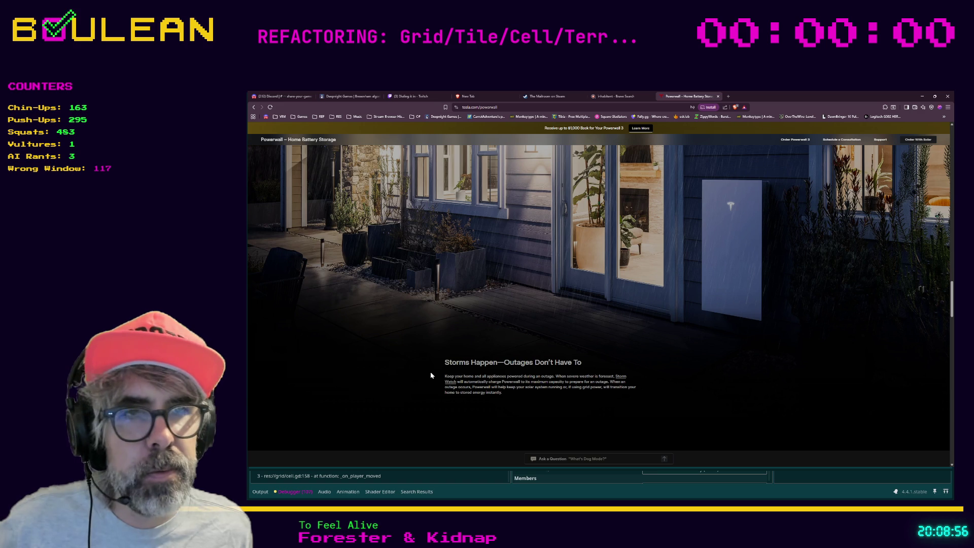
pyautogui.scroll(-2, 431, 375)
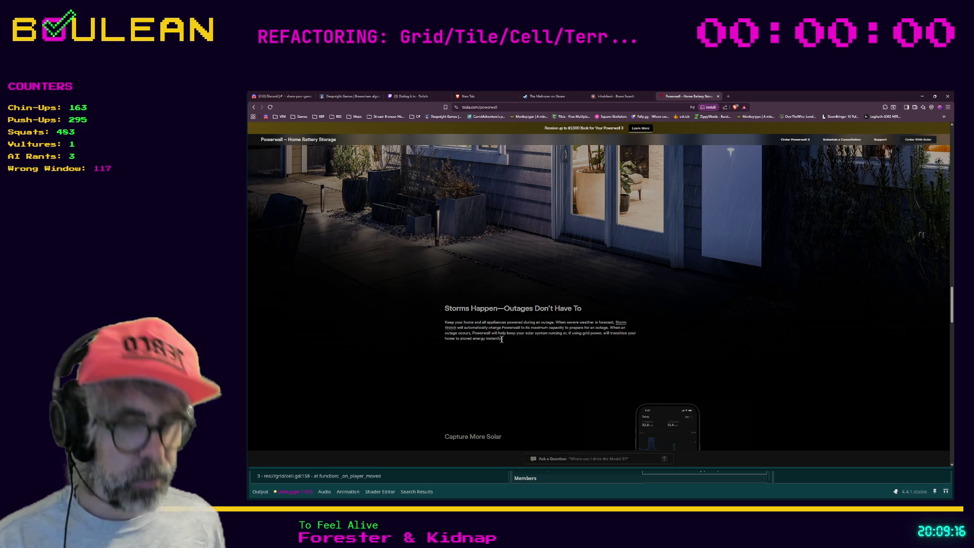
pyautogui.hotkey('ctrl', 't')
# Step: Search Brave for 'eb2800i'
pyautogui.write('eb2800')
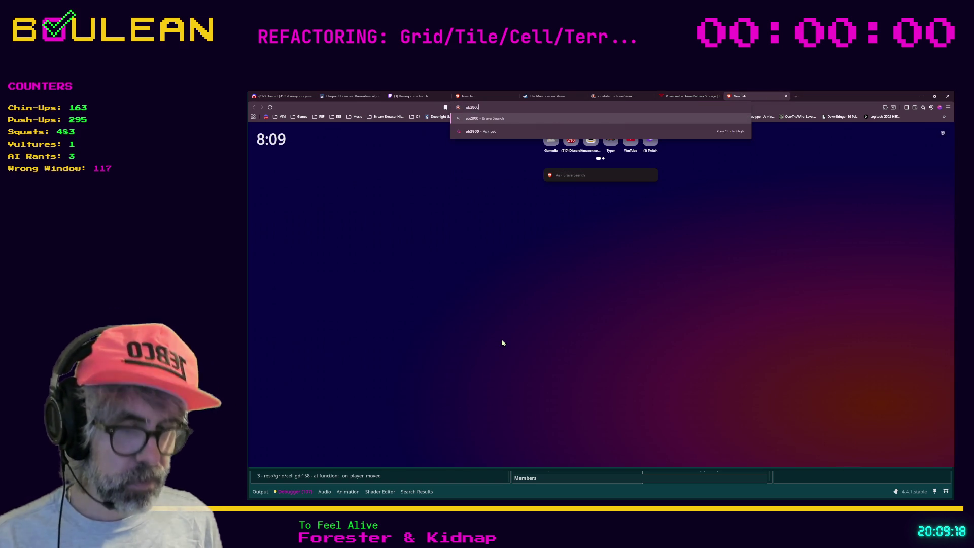
pyautogui.write('i')
pyautogui.press('Return')
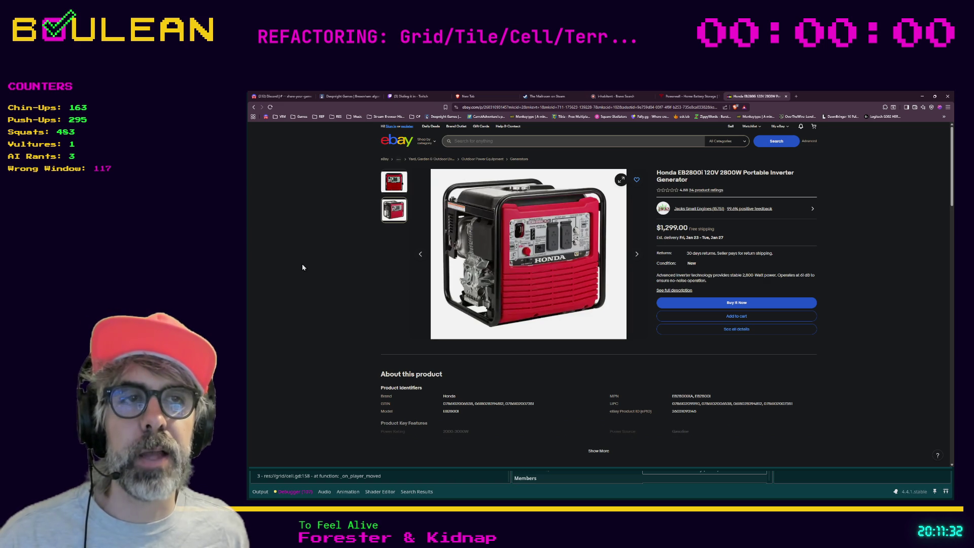
# Step: Load the copied Honda generator YouTube link in a new tab and pause it
pyautogui.hotkey('ctrl', 't')
pyautogui.hotkey('ctrl', 'v')
pyautogui.press('Return')
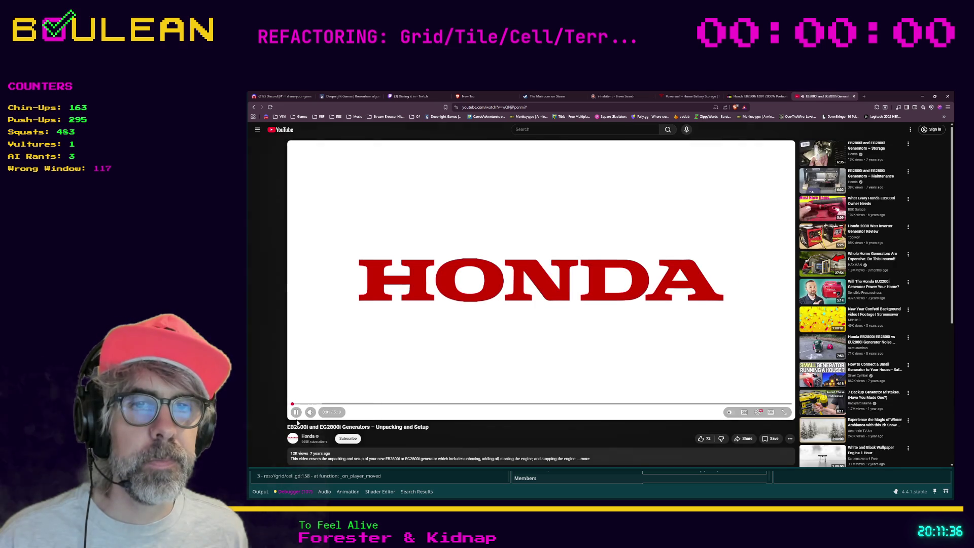
pyautogui.click(295, 412)
# Step: Skip through the unpacking and registration chapters to about 2:07
pyautogui.click(352, 405)
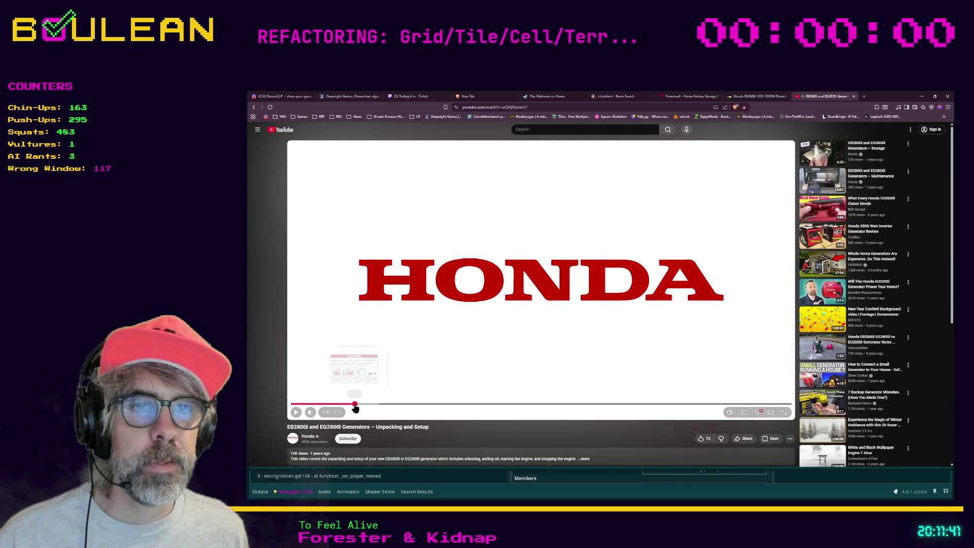
pyautogui.click(410, 405)
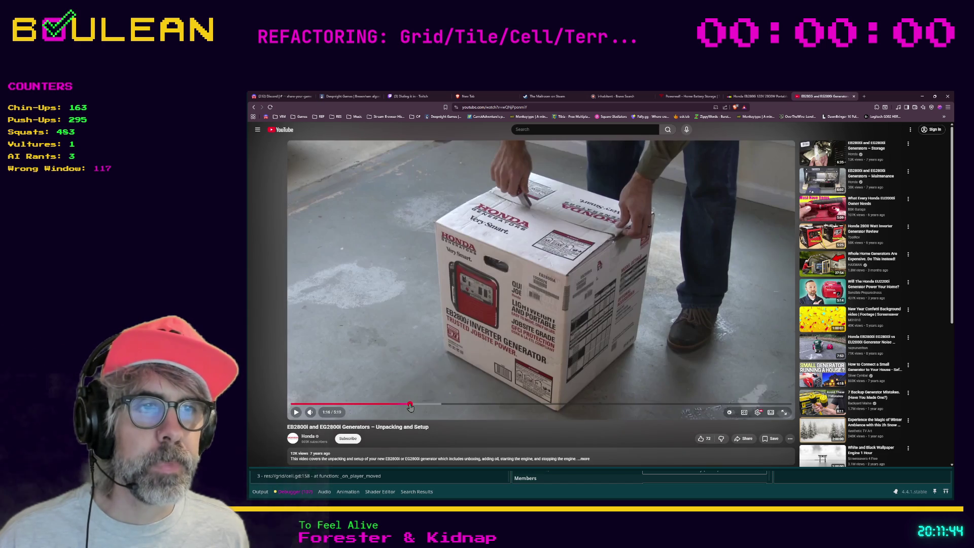
pyautogui.click(484, 405)
pyautogui.click(457, 405)
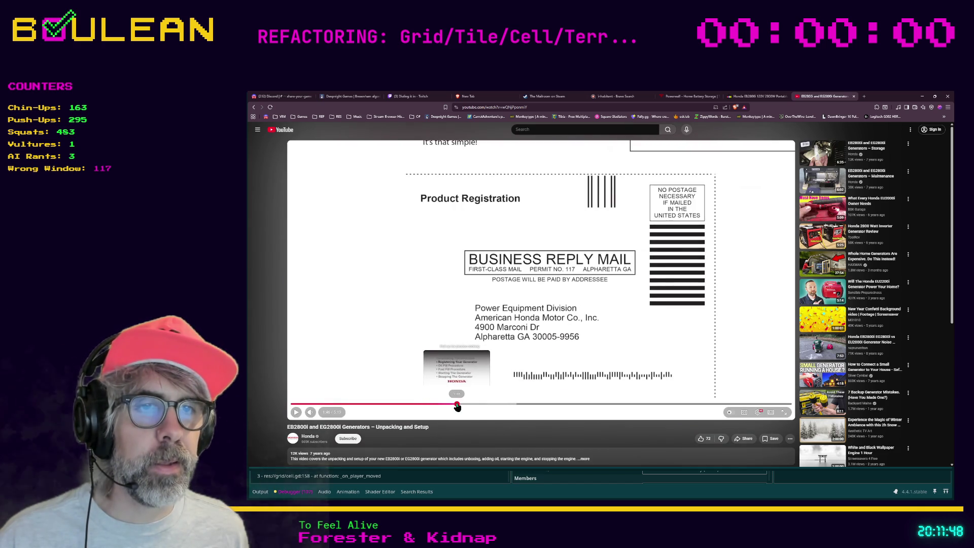
pyautogui.click(446, 404)
pyautogui.click(442, 404)
pyautogui.click(461, 404)
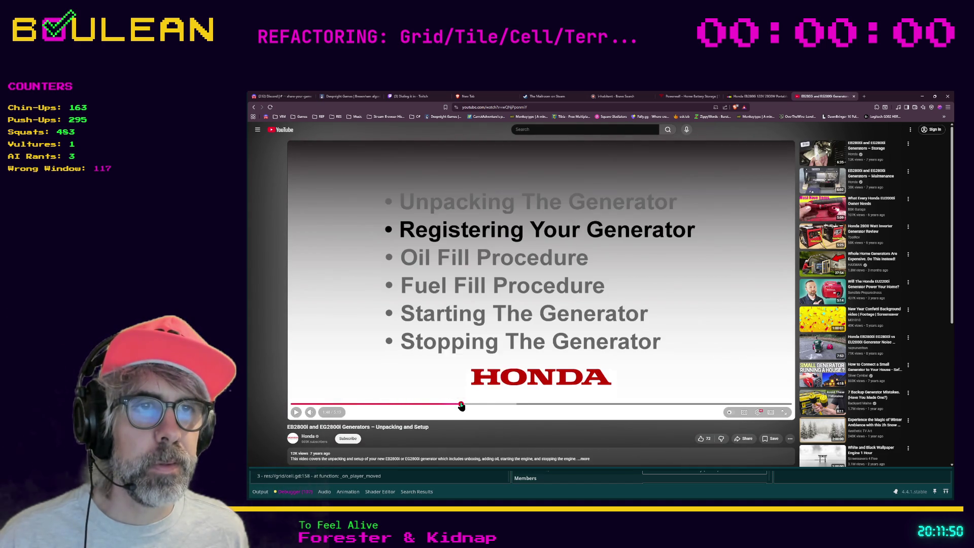
pyautogui.click(491, 404)
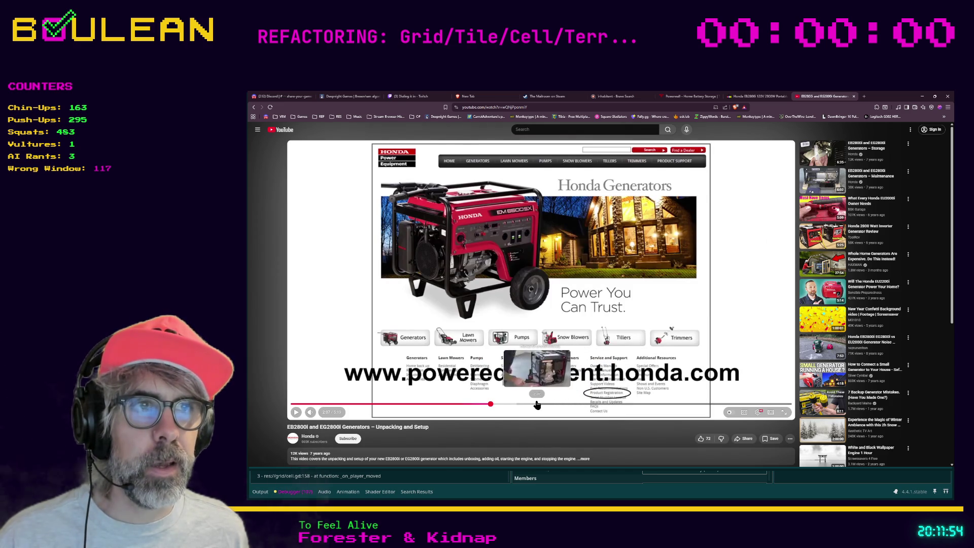
# Step: Seek past the gasoline warning to the fuel-filling footage at 3:38, then zoom the page in
pyautogui.click(587, 405)
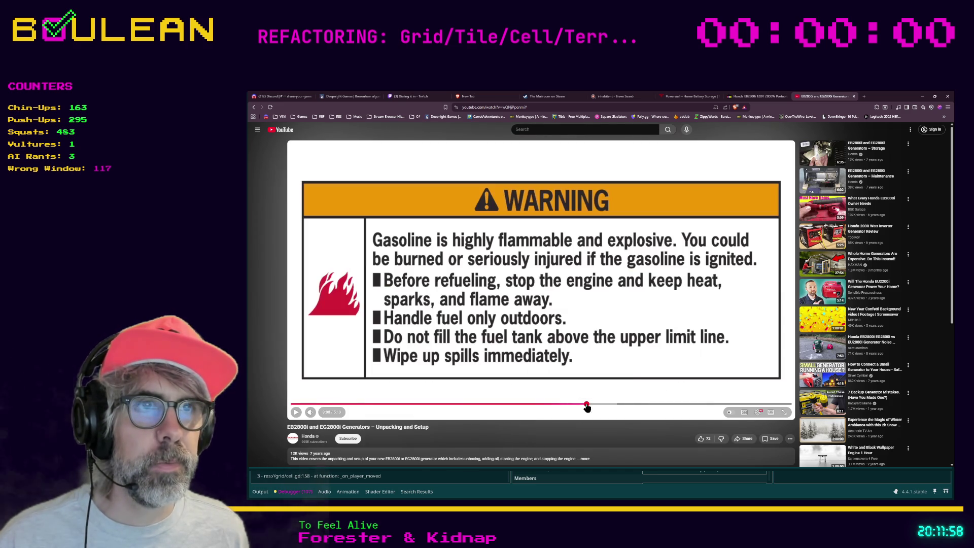
pyautogui.click(614, 406)
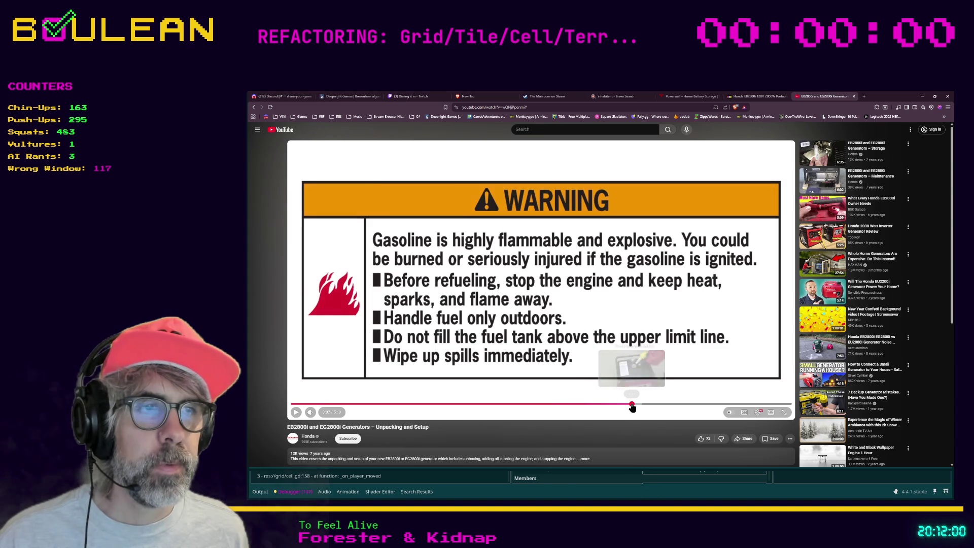
pyautogui.click(632, 406)
pyautogui.moveTo(640, 408); pyautogui.dragTo(636, 406)
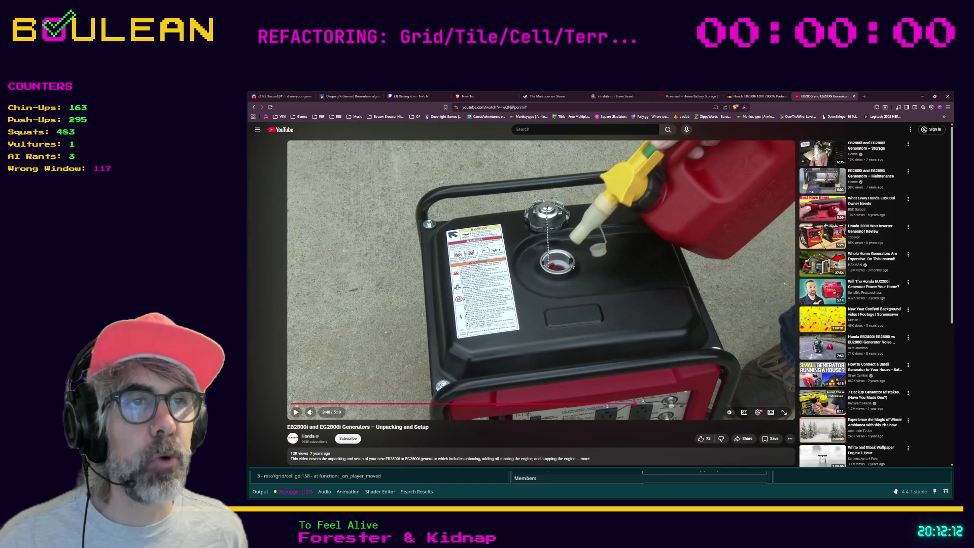
pyautogui.hotkey('ctrl', '+')
pyautogui.hotkey('ctrl', '+')
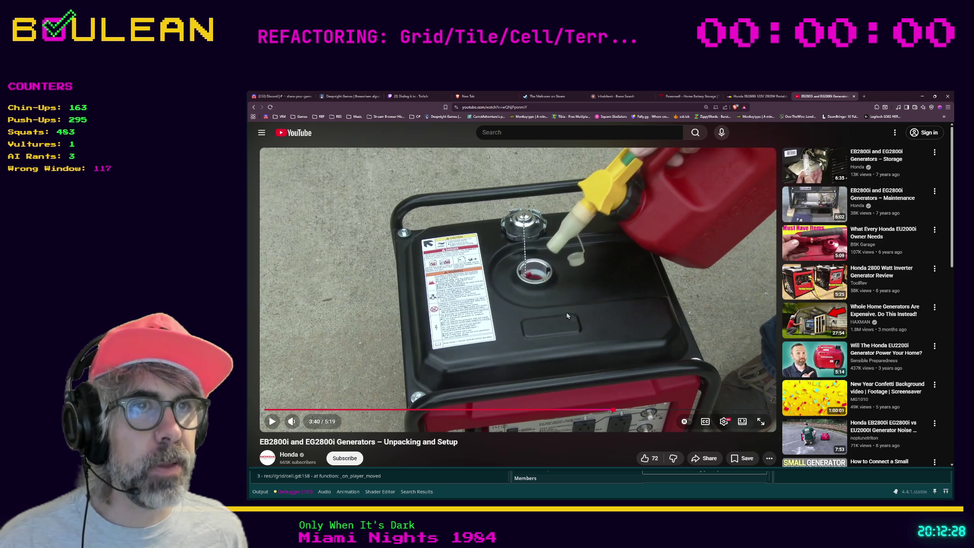
# Step: Scrub the video from 3:48 to about 4:01 and enlarge the page further
pyautogui.click(627, 410)
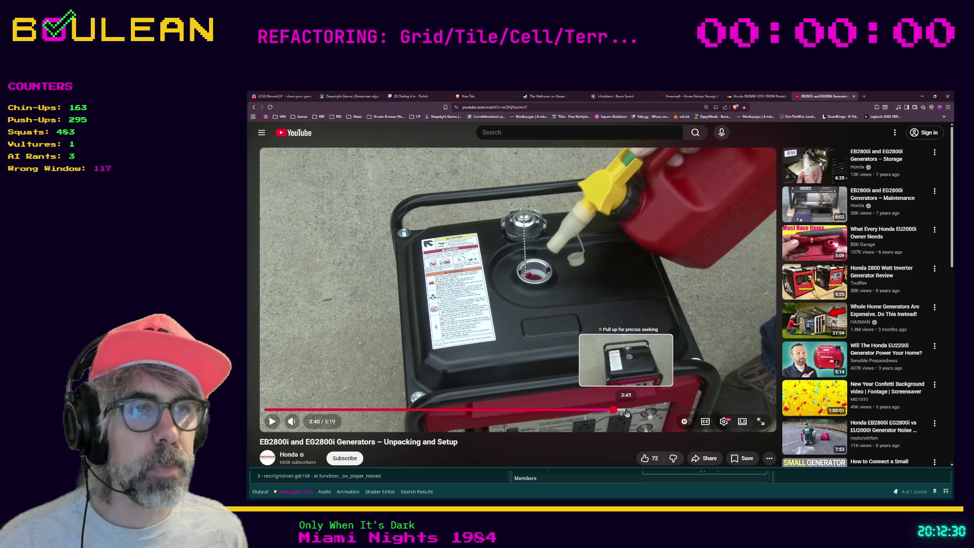
pyautogui.moveTo(627, 411); pyautogui.dragTo(659, 414)
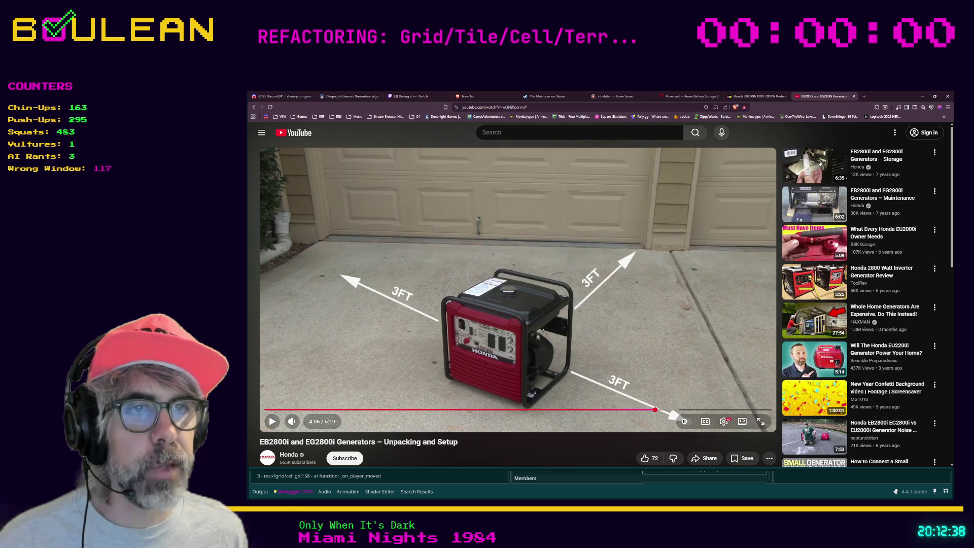
pyautogui.hotkey('ctrl', '+')
pyautogui.hotkey('ctrl', '+')
pyautogui.hotkey('ctrl', '+')
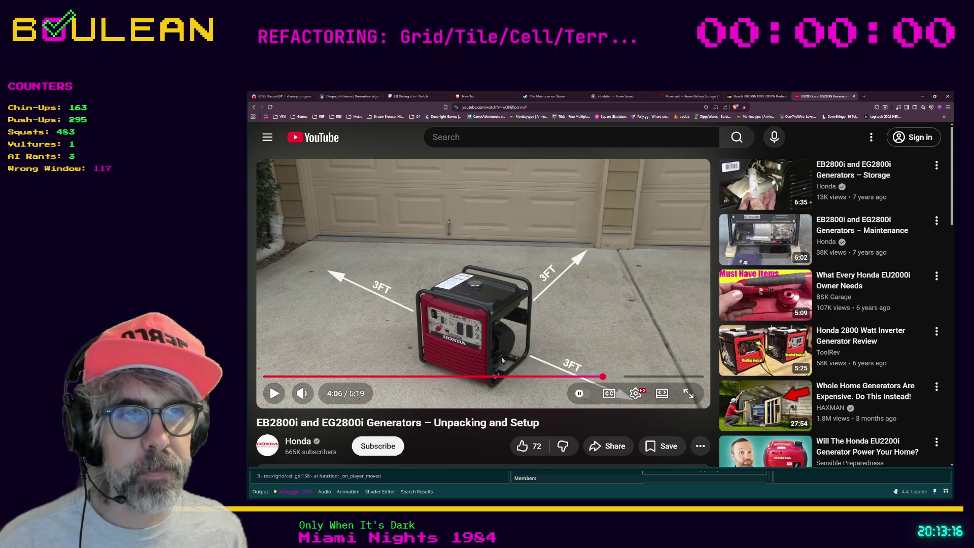
# Step: Skip from 4:06 to the closing Honda slide at 5:07, then return to enemy.gd line 145
pyautogui.moveTo(603, 377); pyautogui.dragTo(622, 380)
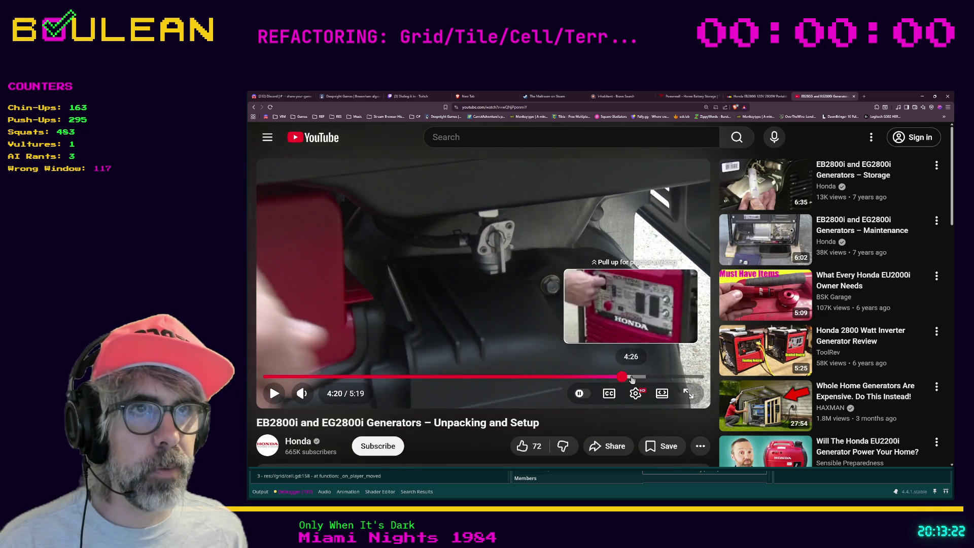
pyautogui.click(631, 380)
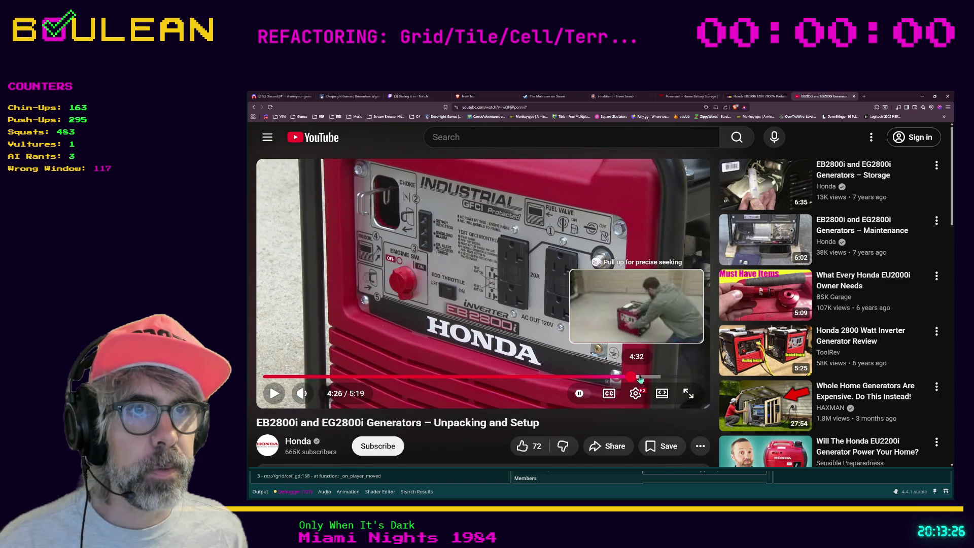
pyautogui.click(640, 378)
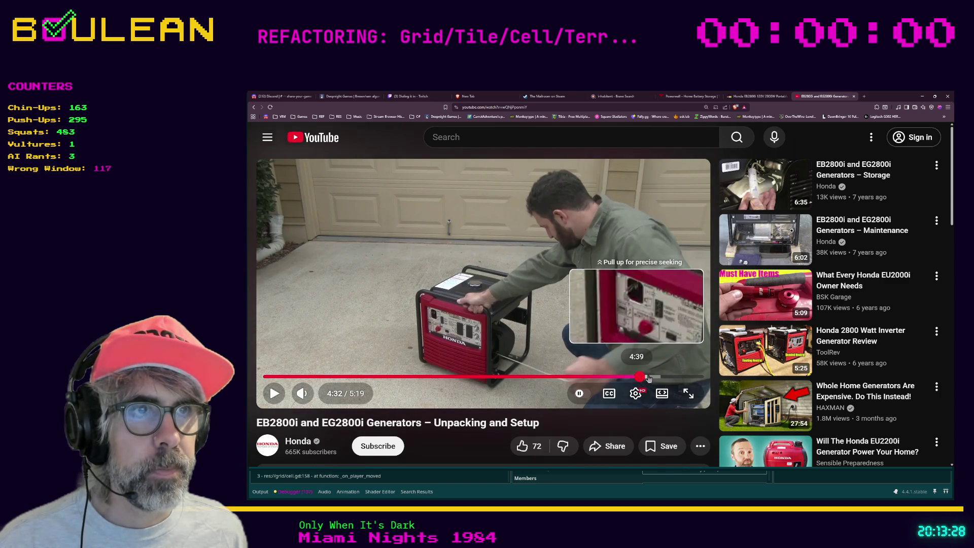
pyautogui.click(649, 378)
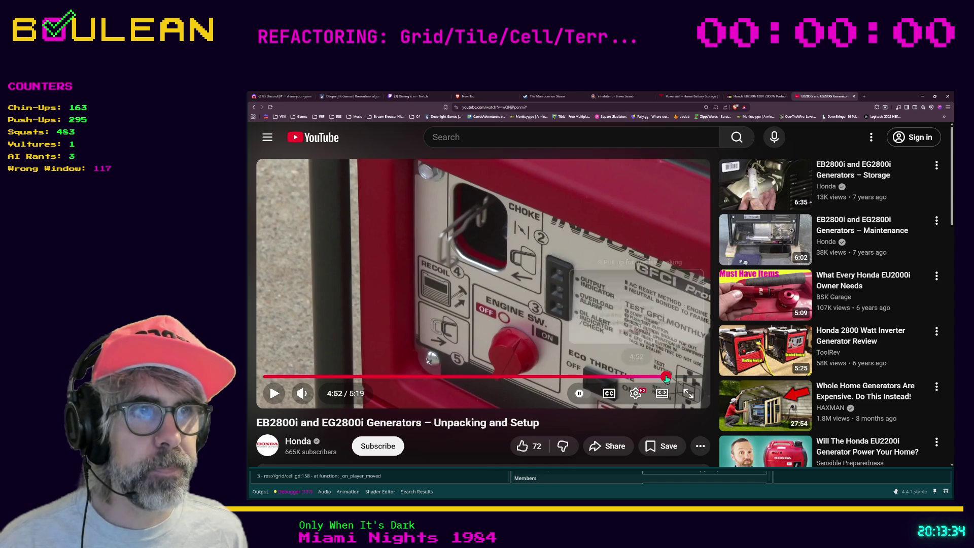
pyautogui.click(666, 377)
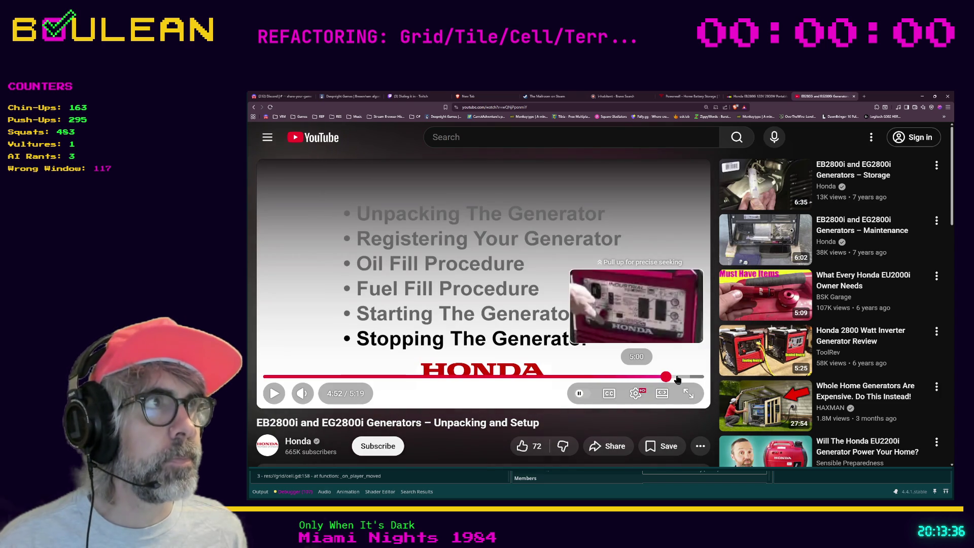
pyautogui.click(678, 378)
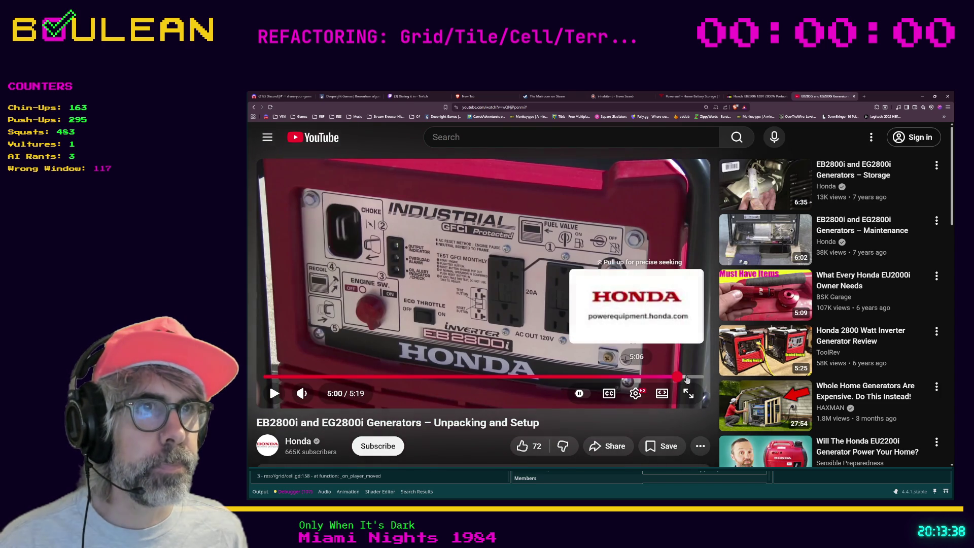
pyautogui.click(686, 377)
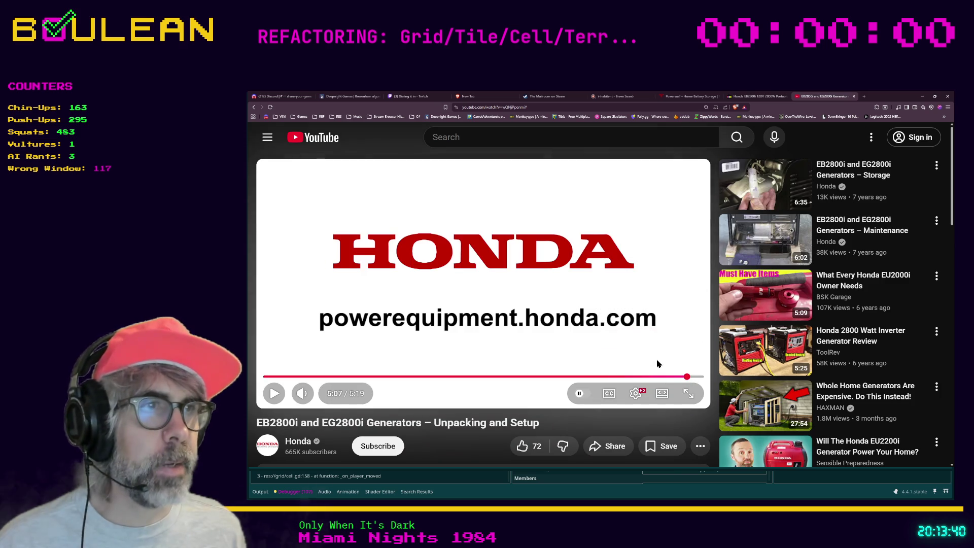
pyautogui.click(922, 98)
pyautogui.click(601, 317)
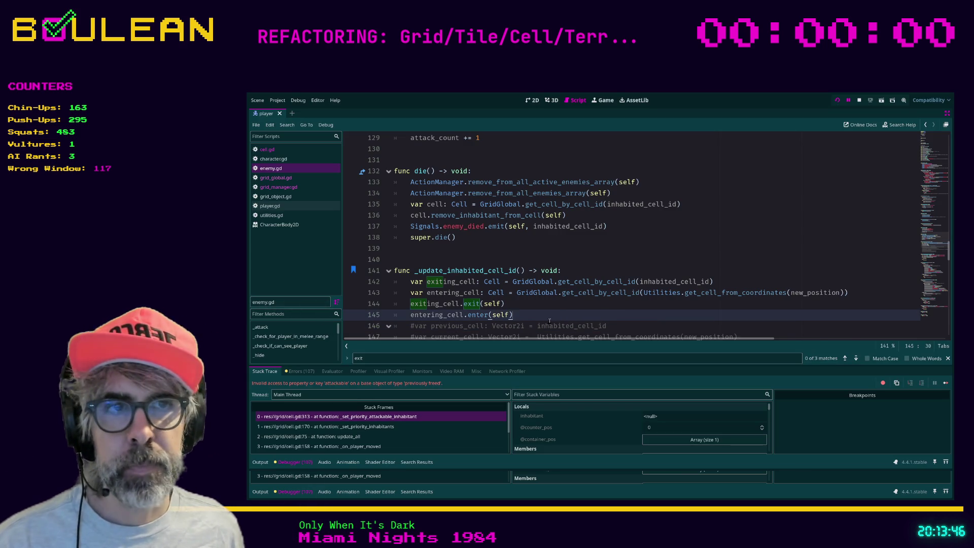
# Step: Check line 146 of _update_inhabited_cell_id, then bring the paused generator video back up
pyautogui.scroll(-1, 551, 320)
pyautogui.click(616, 291)
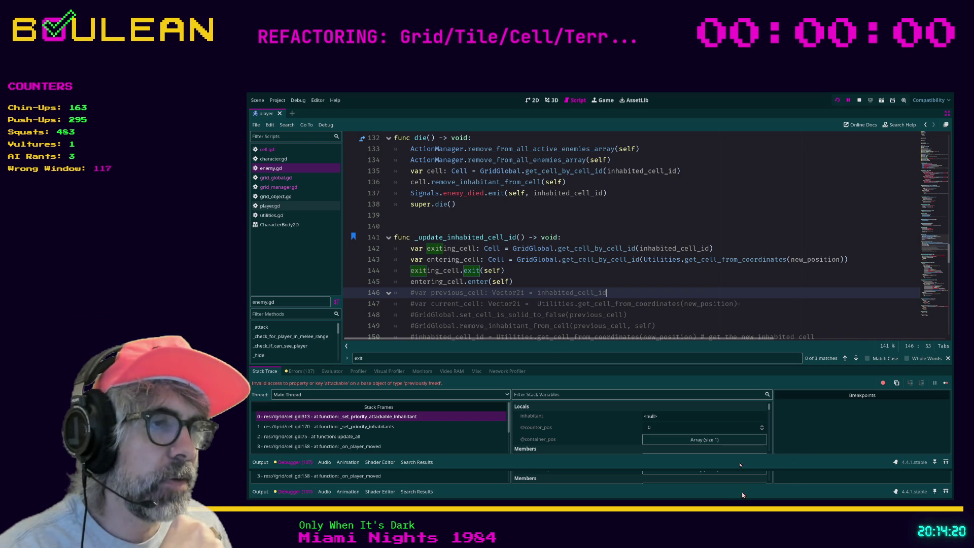
pyautogui.hotkey('alt', 'Tab')
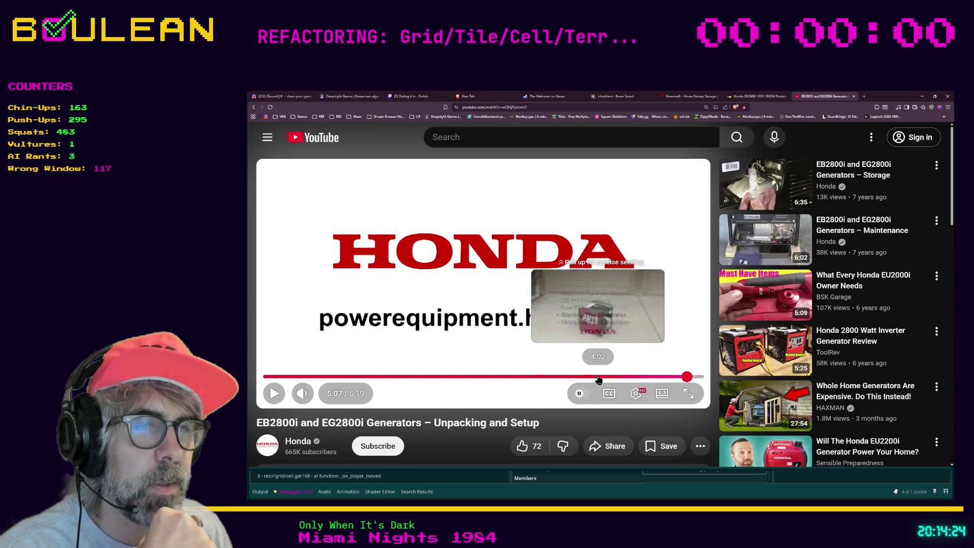
# Step: Rewind the generator video to the 4:31 pull-start scene and replay it full screen
pyautogui.click(637, 377)
pyautogui.moveTo(647, 378); pyautogui.dragTo(699, 381)
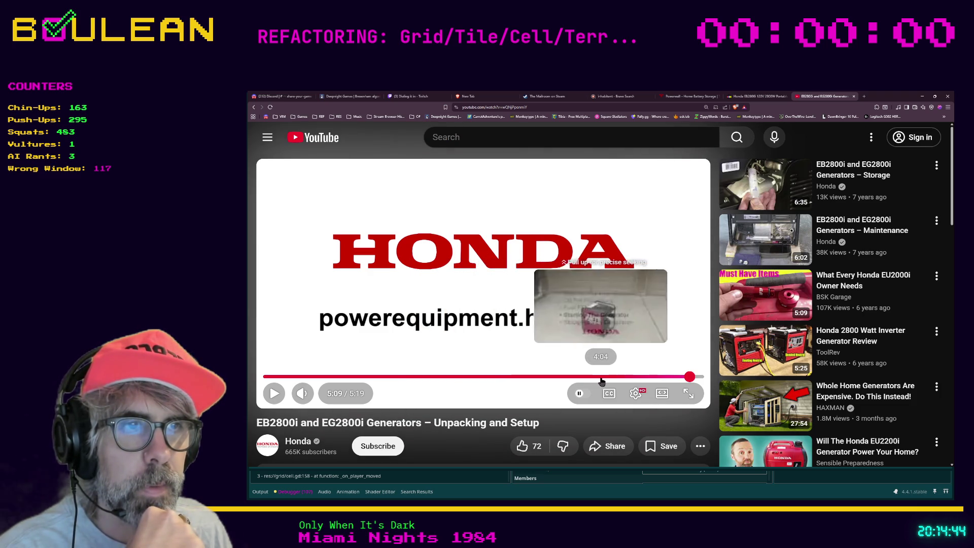
pyautogui.click(640, 381)
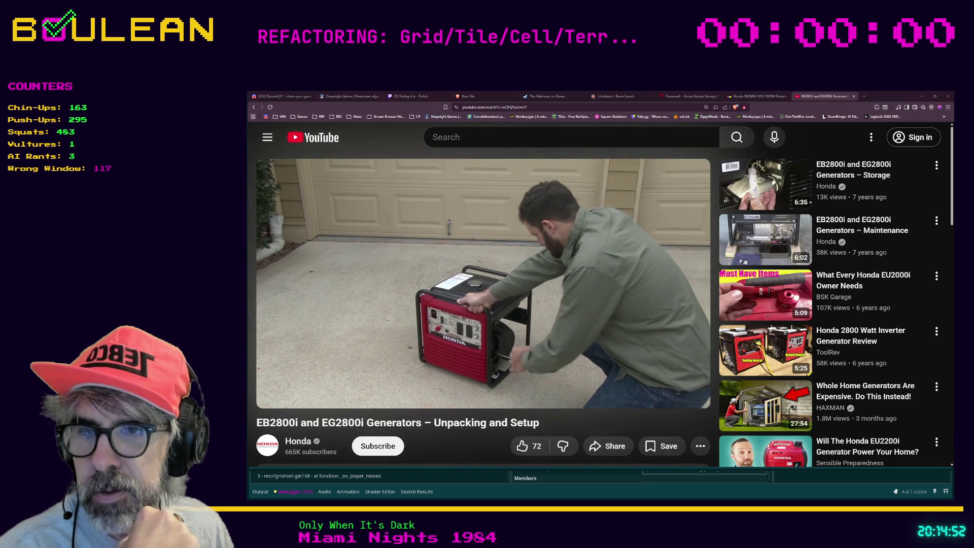
pyautogui.moveTo(495, 329)
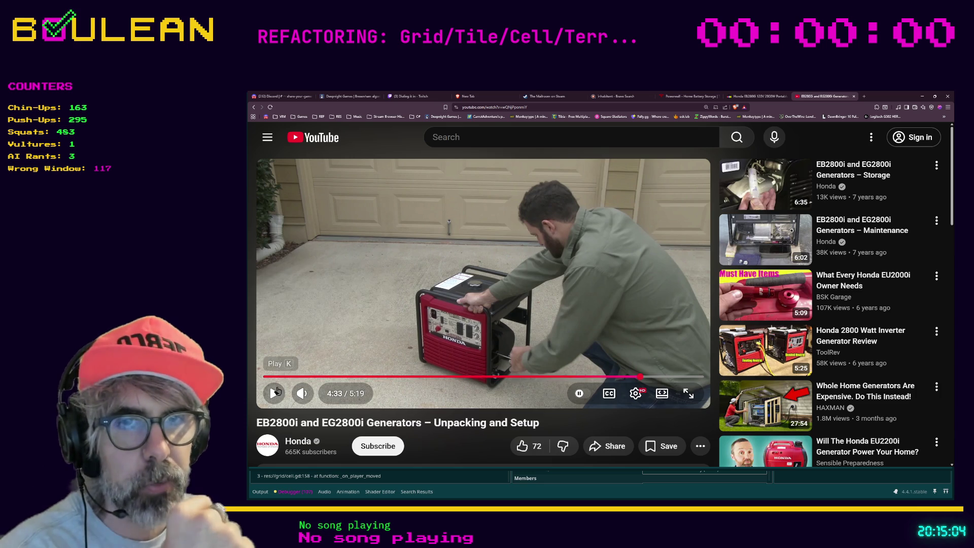
pyautogui.click(274, 395)
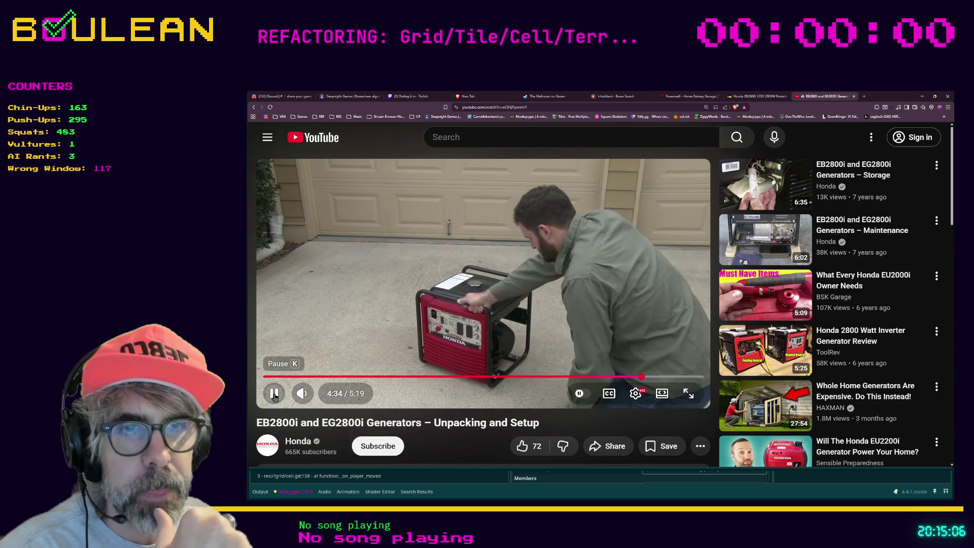
pyautogui.press('f')
pyautogui.press('Left')
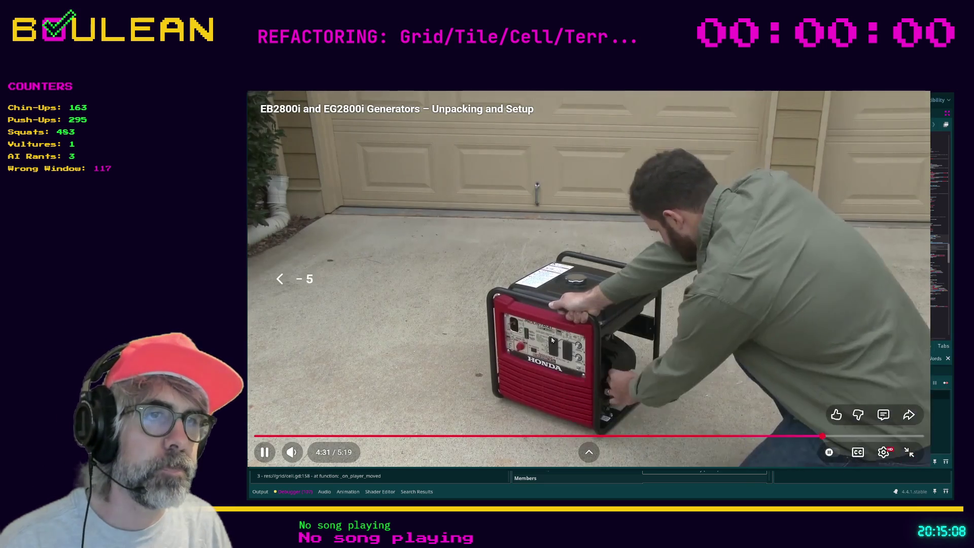
# Step: Rewind five more seconds, exit full screen, keep the video playing, then hide the browser
pyautogui.press('Left')
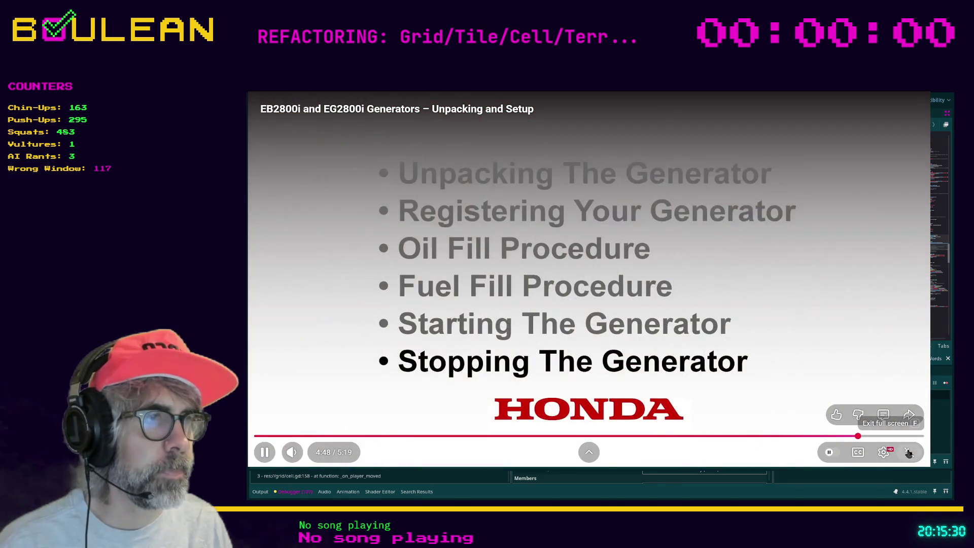
pyautogui.click(909, 452)
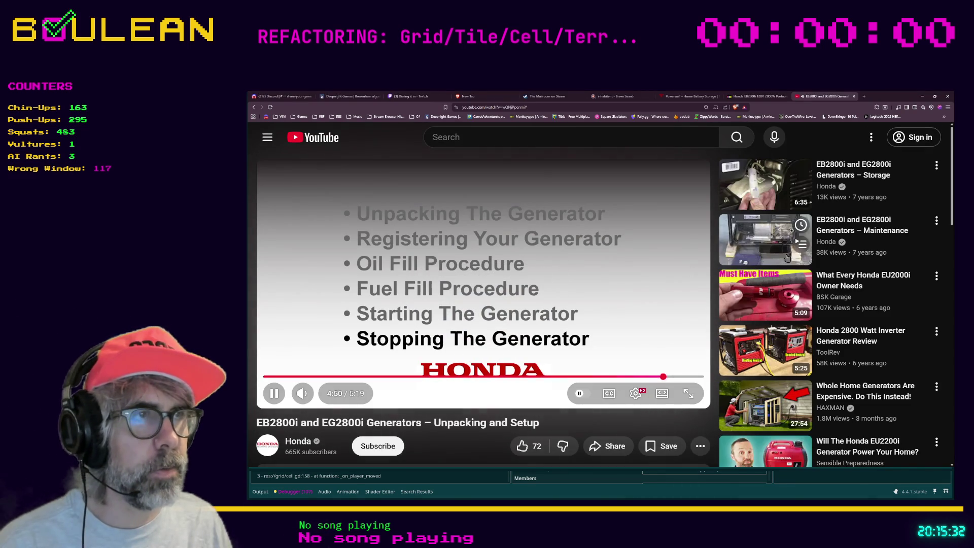
pyautogui.press('space')
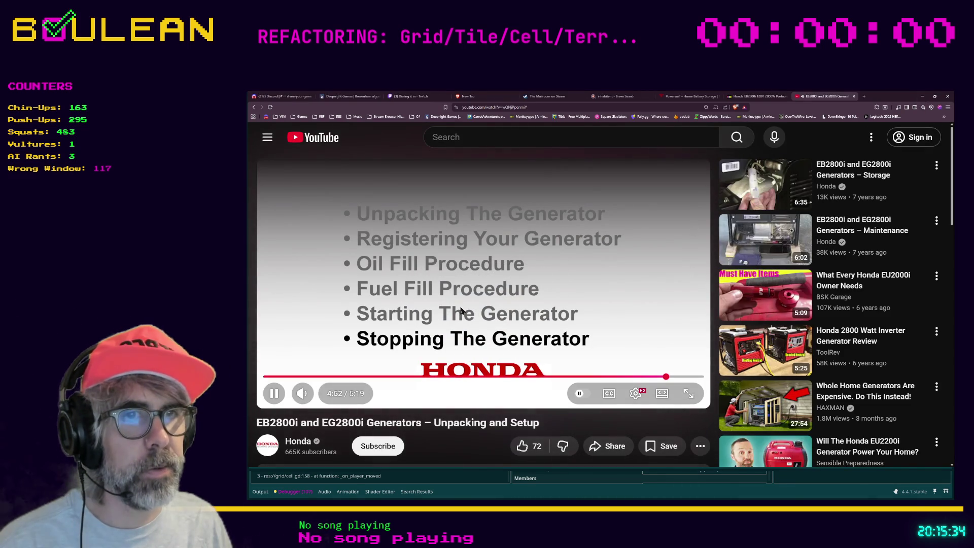
pyautogui.click(922, 96)
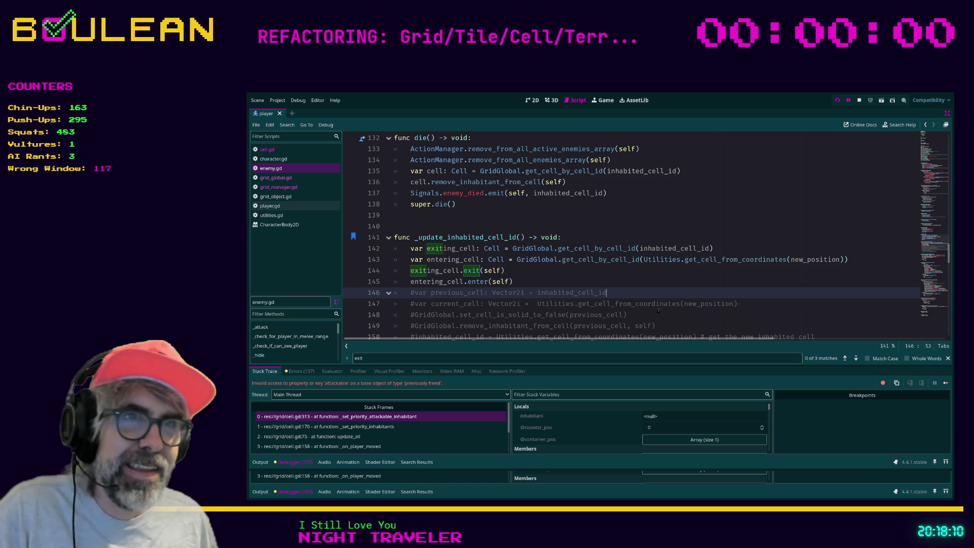
pyautogui.press('Up')
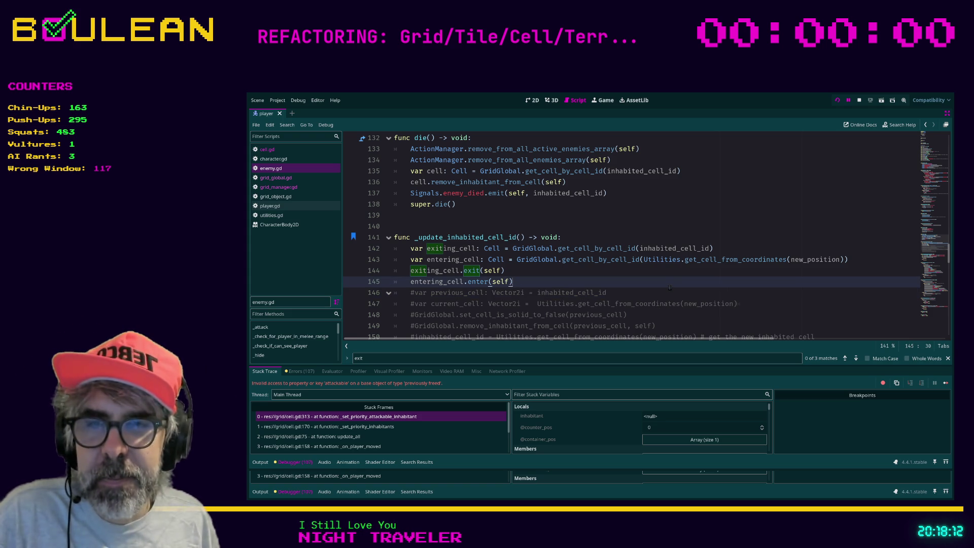
pyautogui.click(677, 294)
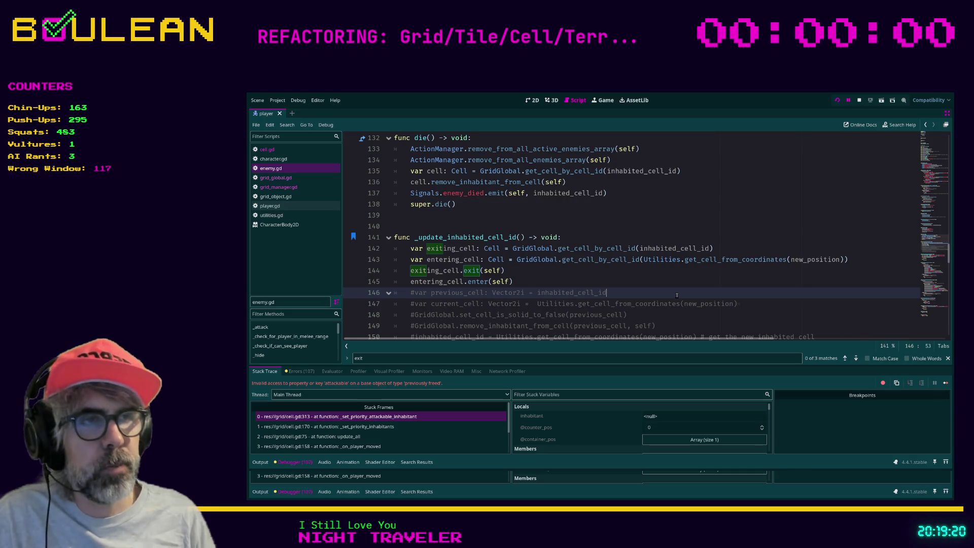
pyautogui.scroll(-1, 661, 298)
# Step: Bring commented-out lines 151–153 into view, caret on line 152, and open the find bar
pyautogui.scroll(-1, 661, 298)
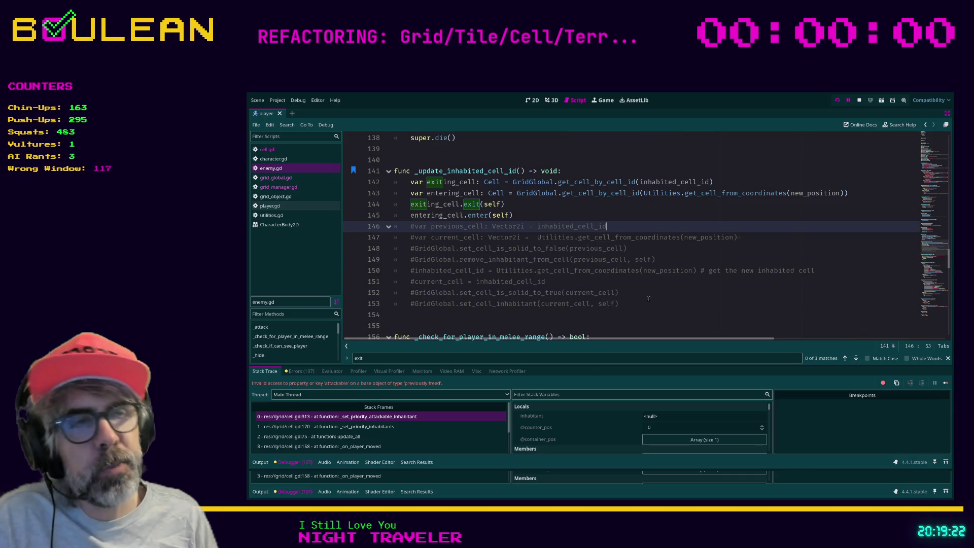
pyautogui.click(632, 303)
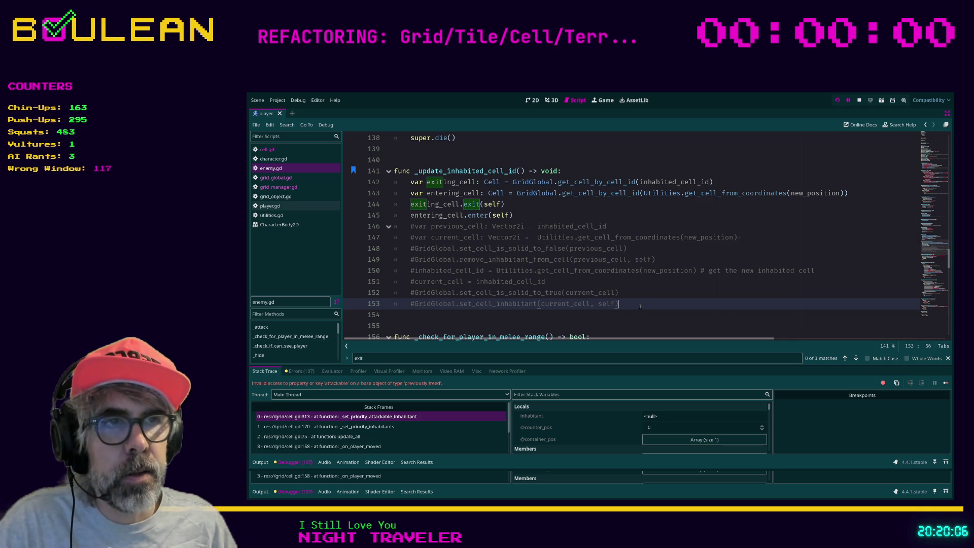
pyautogui.moveTo(641, 306)
pyautogui.mouseDown()
pyautogui.moveTo(423, 282)
pyautogui.moveTo(401, 271)
pyautogui.moveTo(394, 228)
pyautogui.mouseUp()
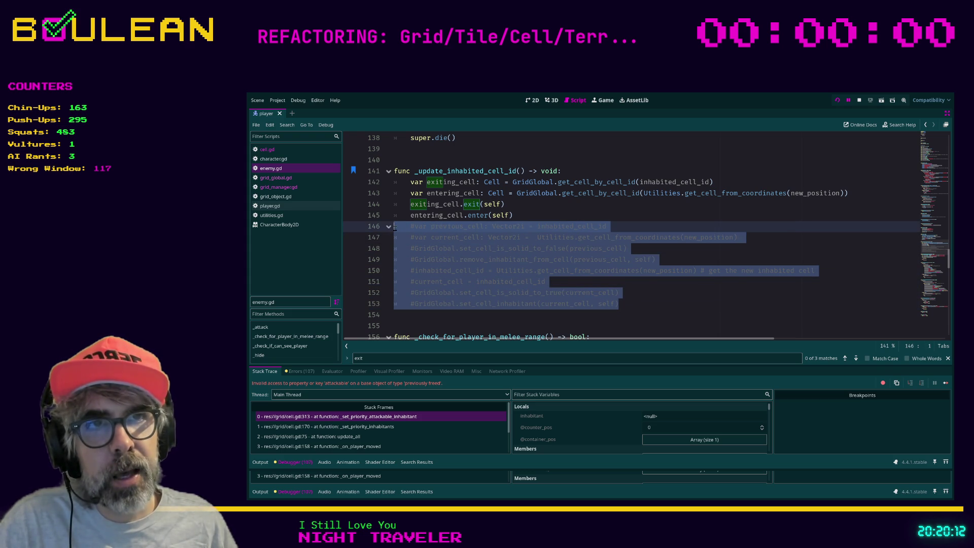
pyautogui.click(395, 226)
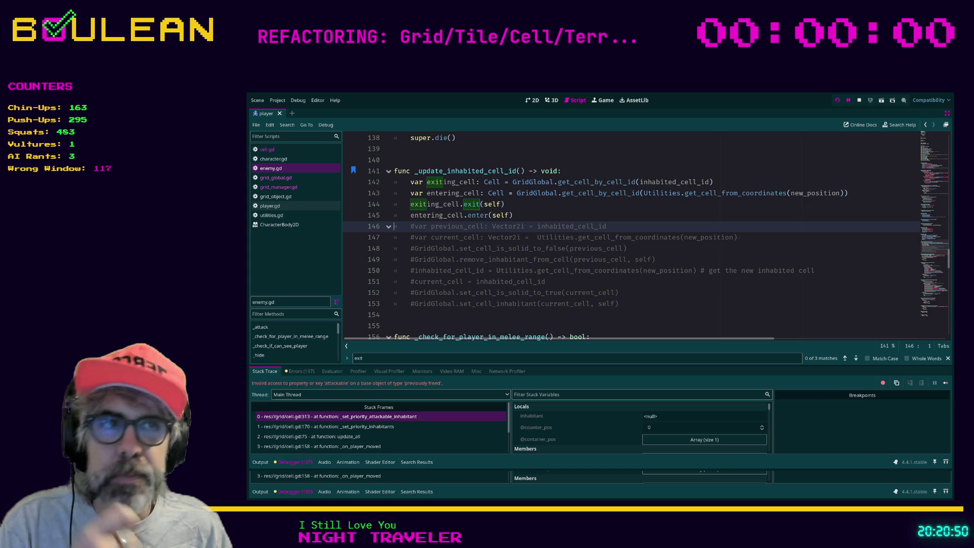
pyautogui.click(664, 303)
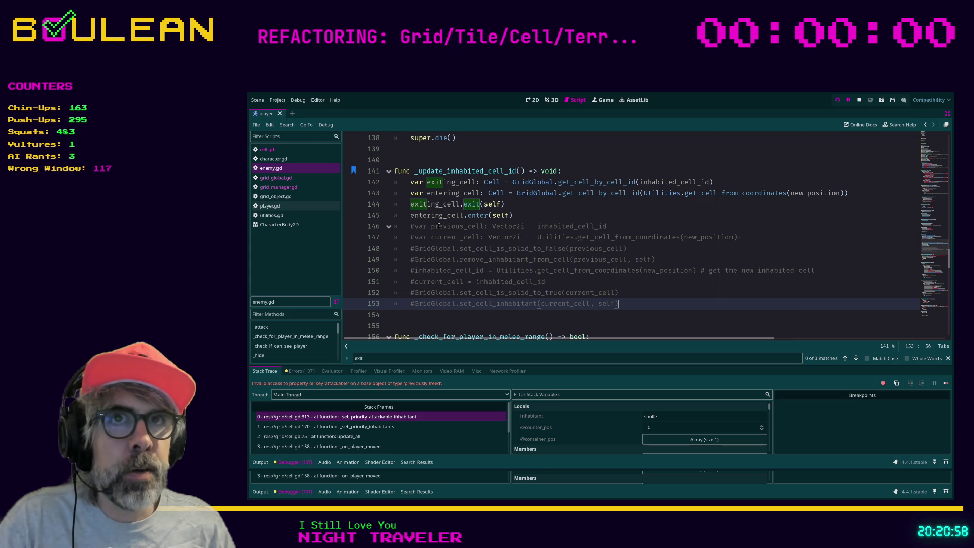
pyautogui.click(674, 293)
pyautogui.hotkey('ctrl', 'f')
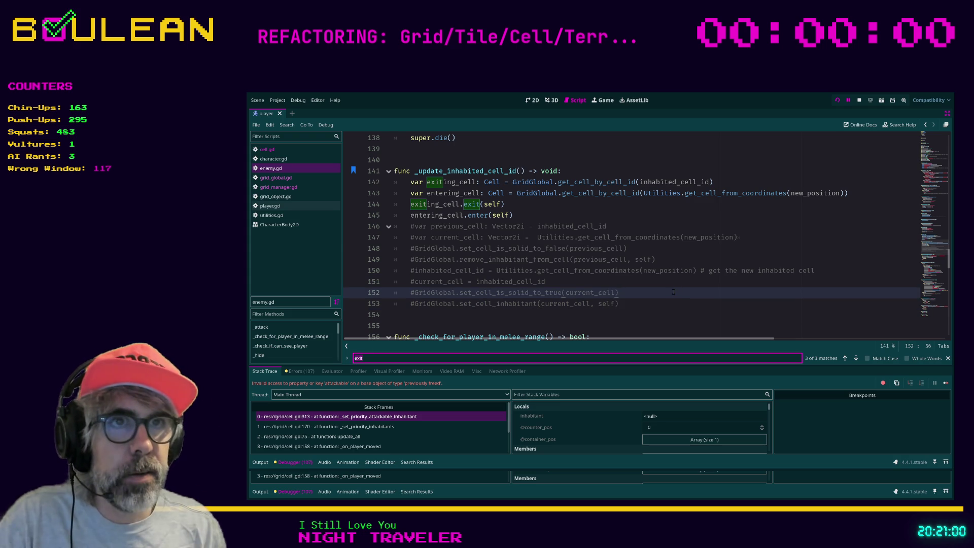
# Step: Search enemy.gd for 'die' and select the enemy_died emit call on line 137
pyautogui.write('die')
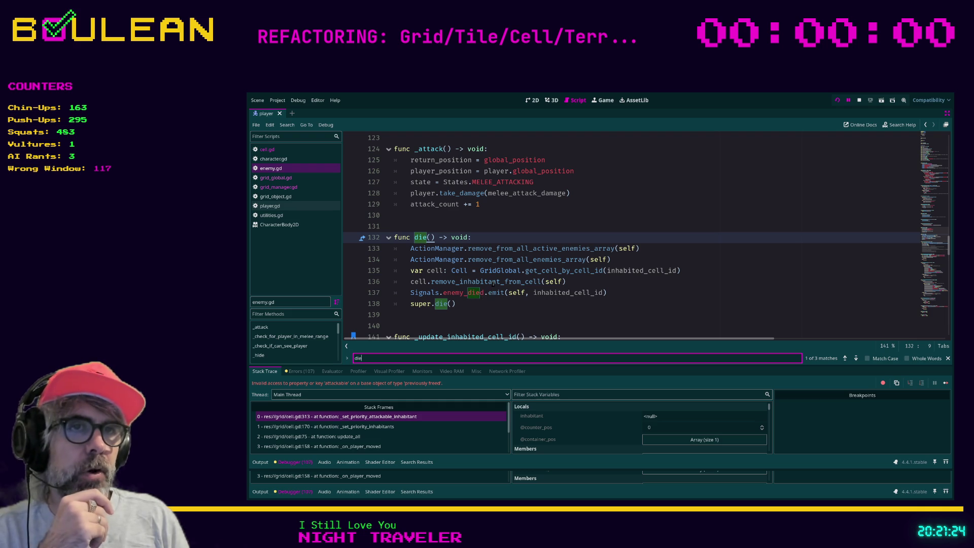
pyautogui.click(488, 293)
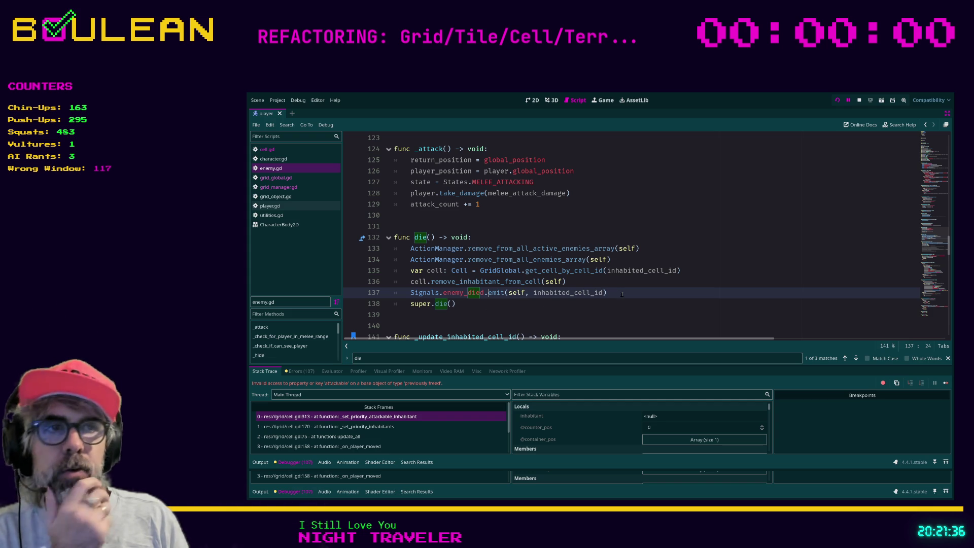
pyautogui.moveTo(622, 294); pyautogui.dragTo(381, 291)
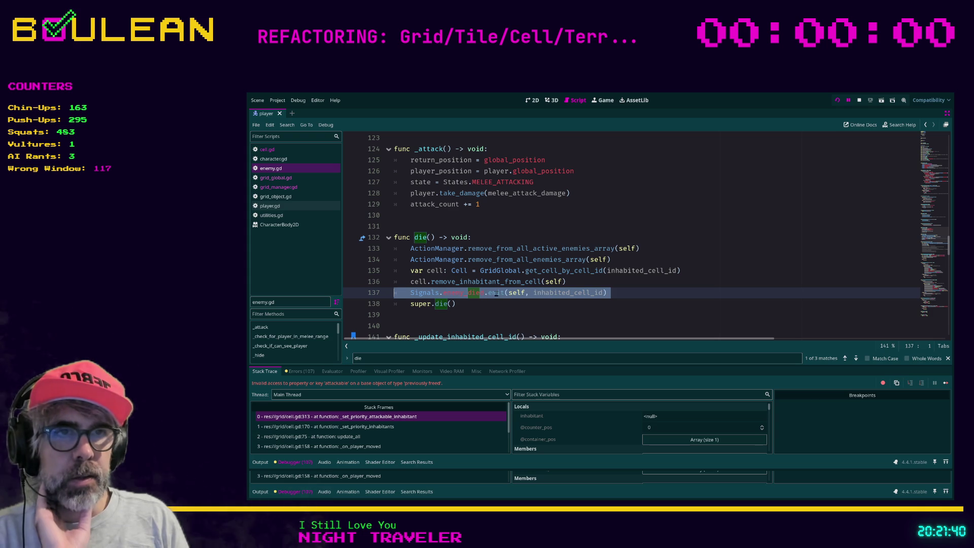
# Step: Delete the trailing space after the enemy_died emit on line 137, then save and rerun
pyautogui.click(628, 292)
pyautogui.moveTo(631, 292); pyautogui.dragTo(389, 292)
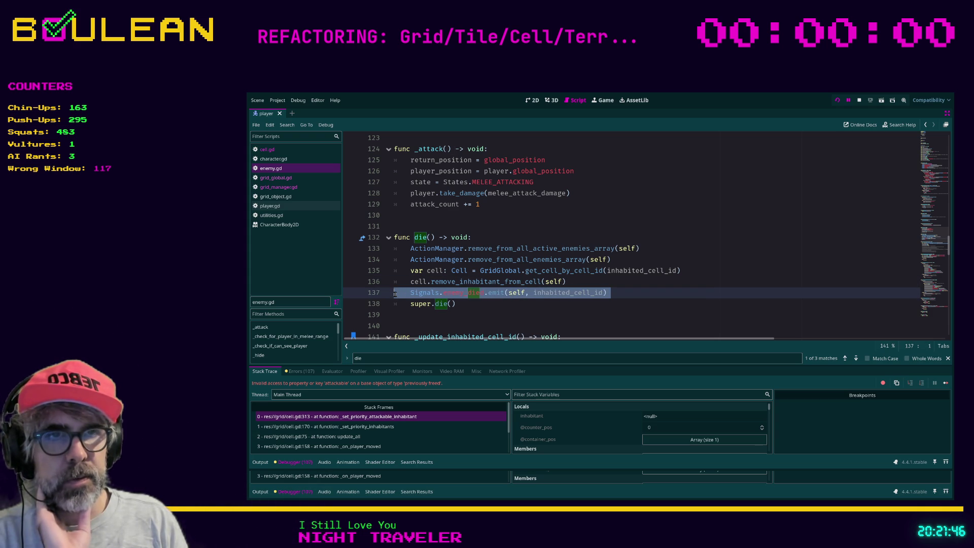
pyautogui.click(396, 294)
pyautogui.click(620, 293)
pyautogui.write(',')
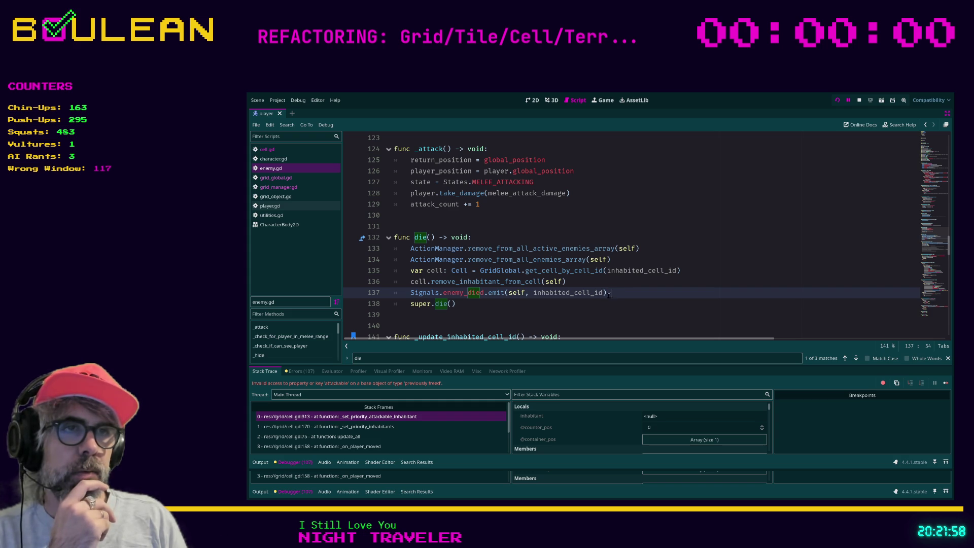
pyautogui.moveTo(608, 294)
pyautogui.mouseDown()
pyautogui.moveTo(393, 294)
pyautogui.moveTo(407, 295)
pyautogui.mouseUp()
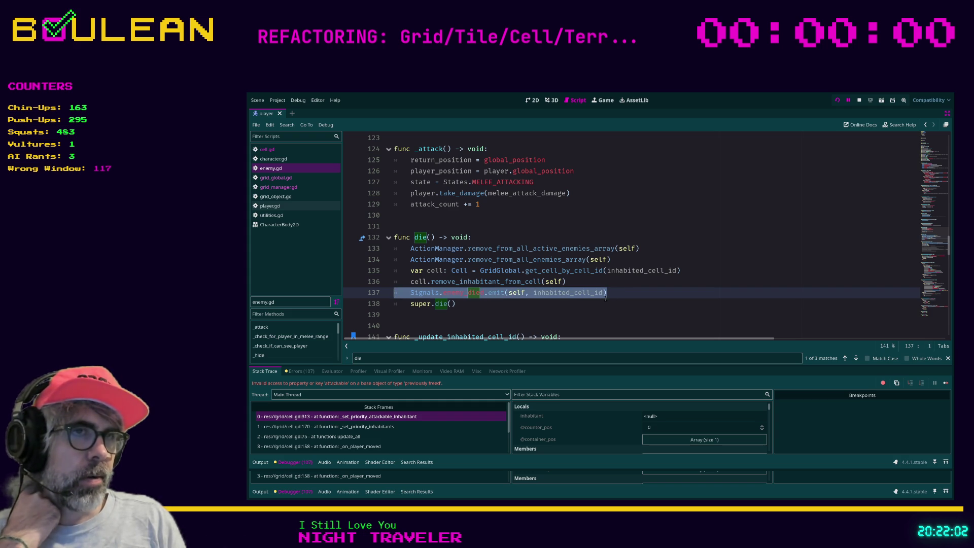
pyautogui.click(613, 294)
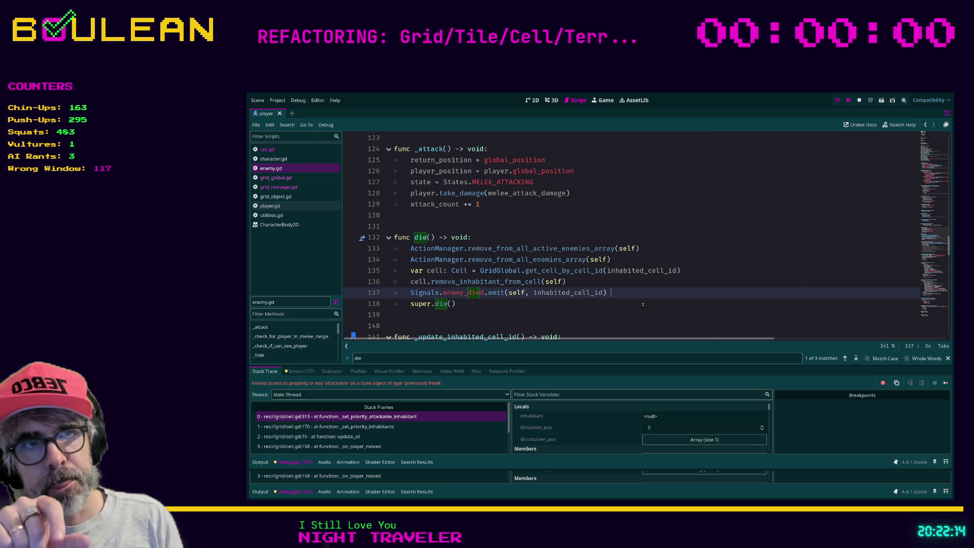
pyautogui.press('BackSpace')
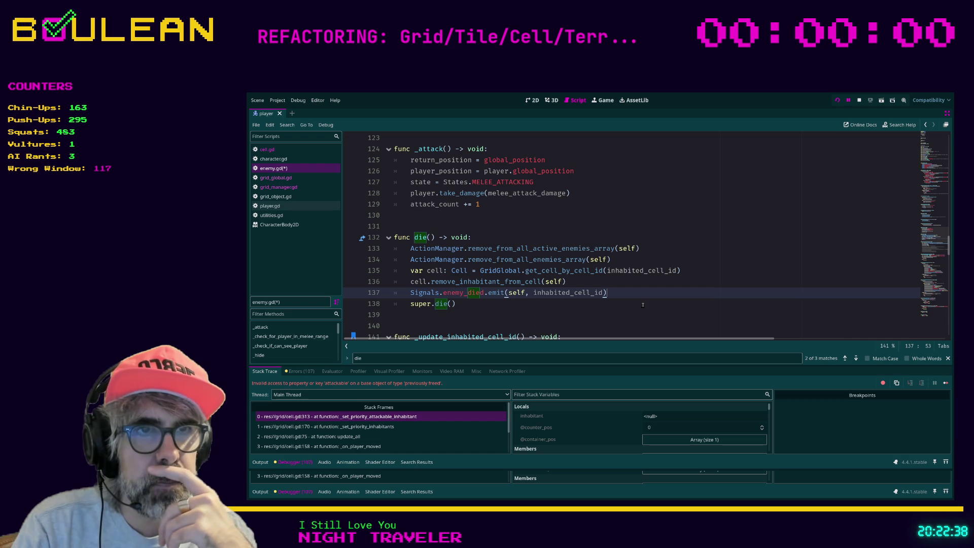
pyautogui.hotkey('ctrl', 's')
pyautogui.press('F8')
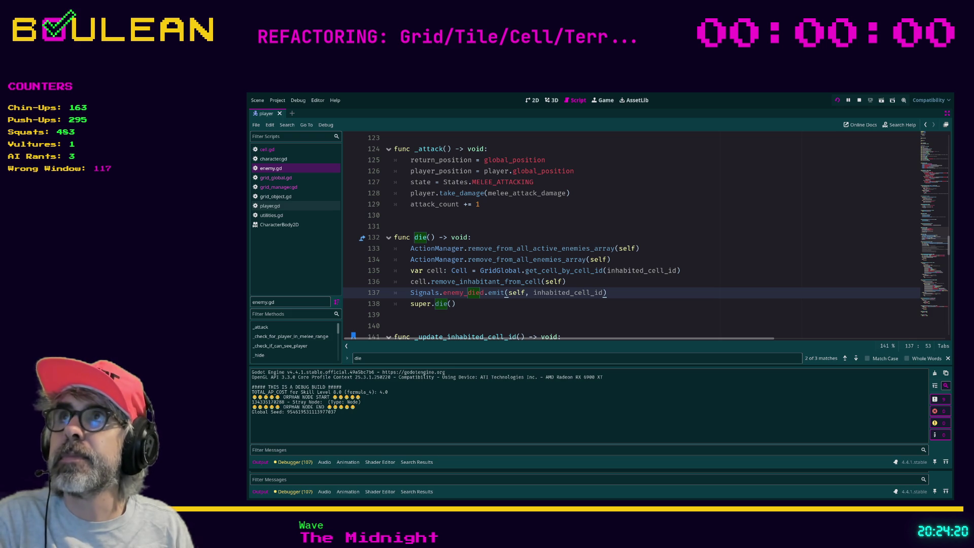
# Step: Stop the running game and switch over to the browser
pyautogui.press('F8')
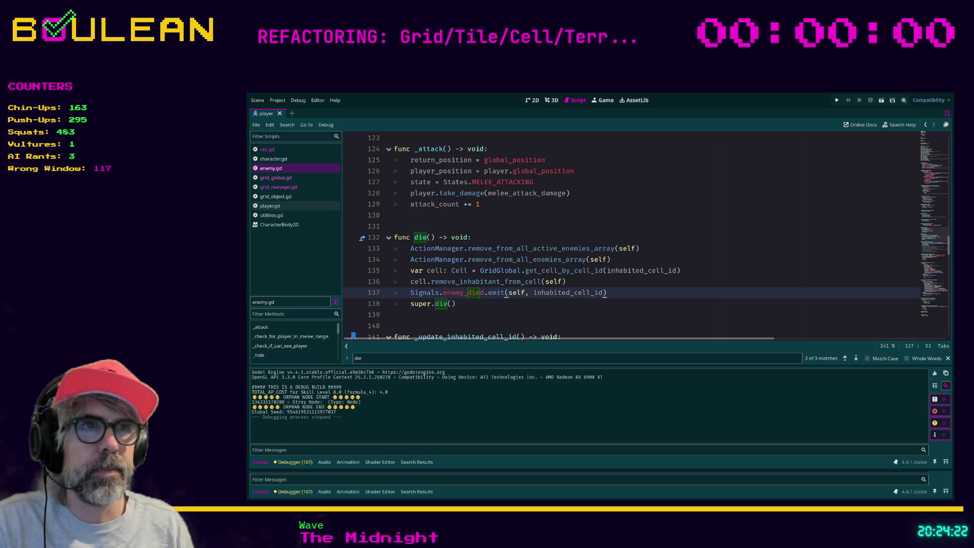
pyautogui.hotkey('alt', 'Tab')
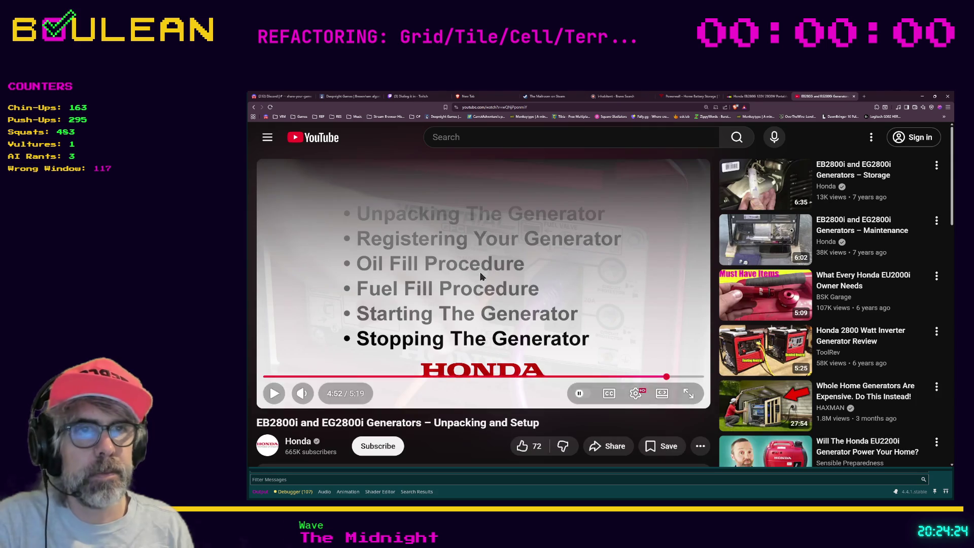
# Step: Load the Phil Collins - Spiderman In The Air Tonight video from a pasted link in a new tab
pyautogui.hotkey('ctrl', 't')
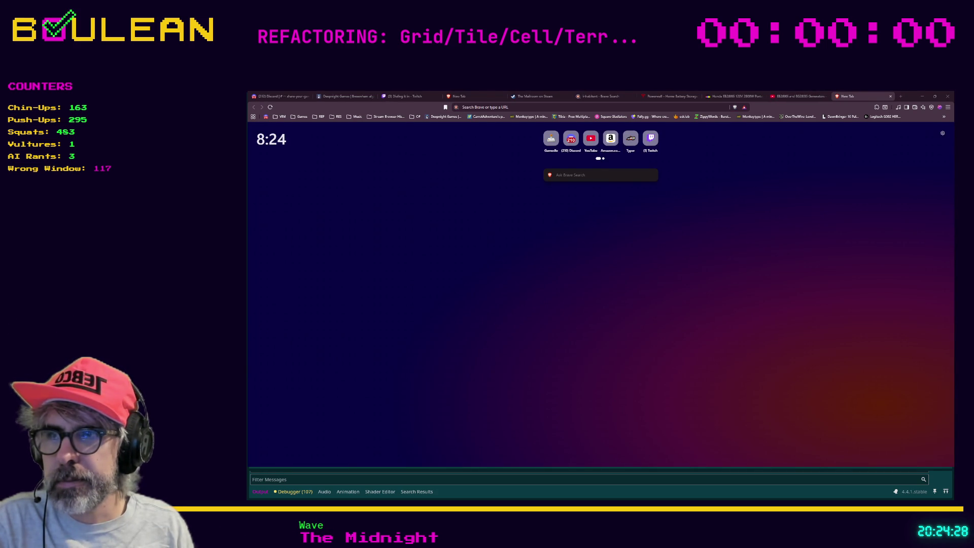
pyautogui.hotkey('ctrl', 'v')
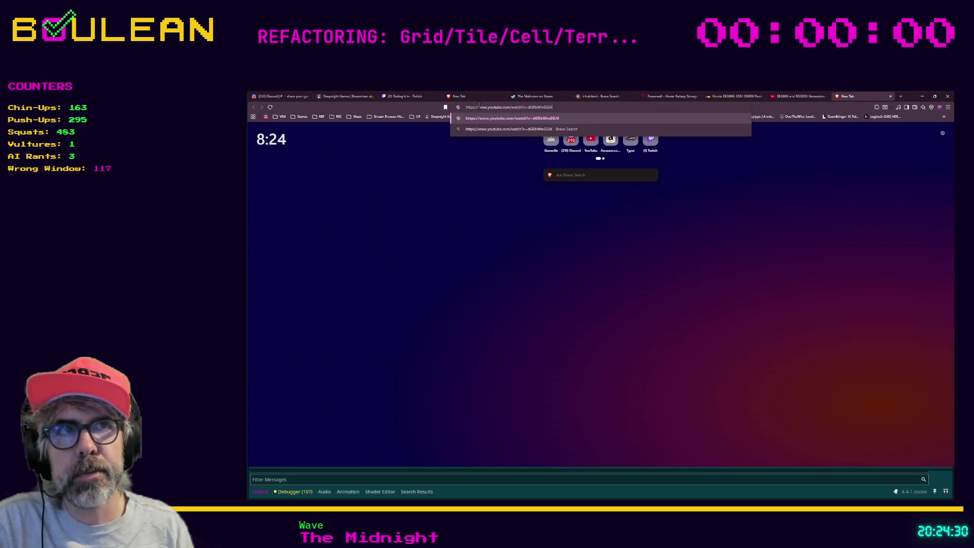
pyautogui.press('Return')
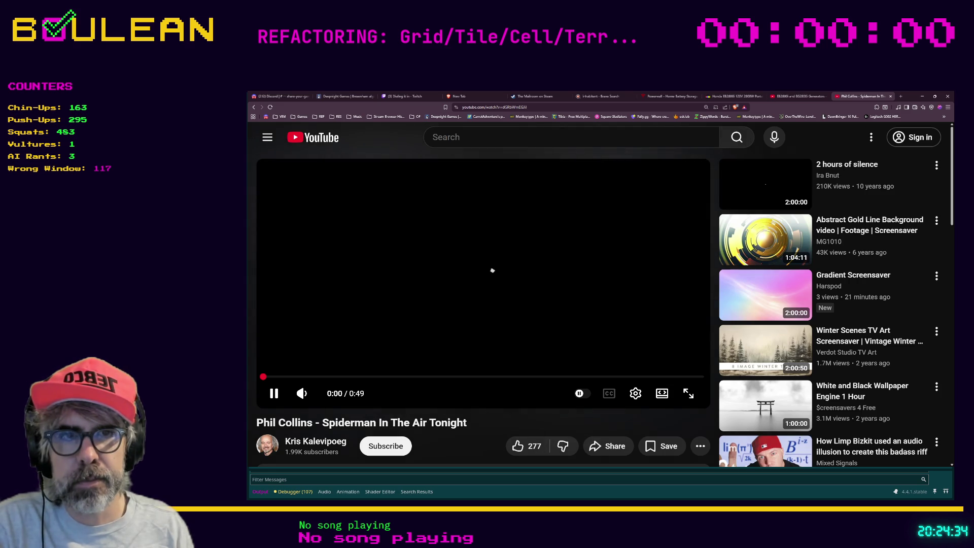
# Step: Play it full screen, raise the volume slightly, pause near 0:39, and exit full screen
pyautogui.click(688, 393)
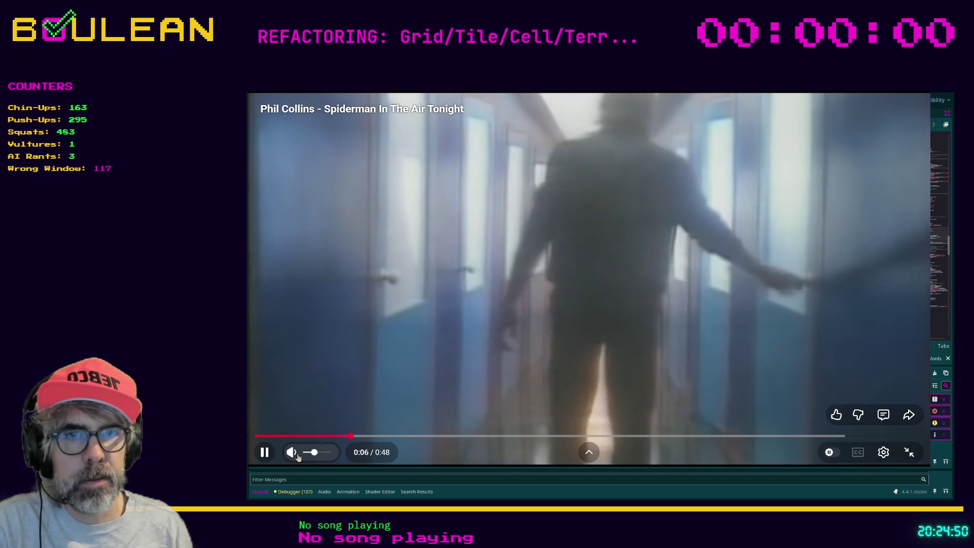
pyautogui.click(318, 455)
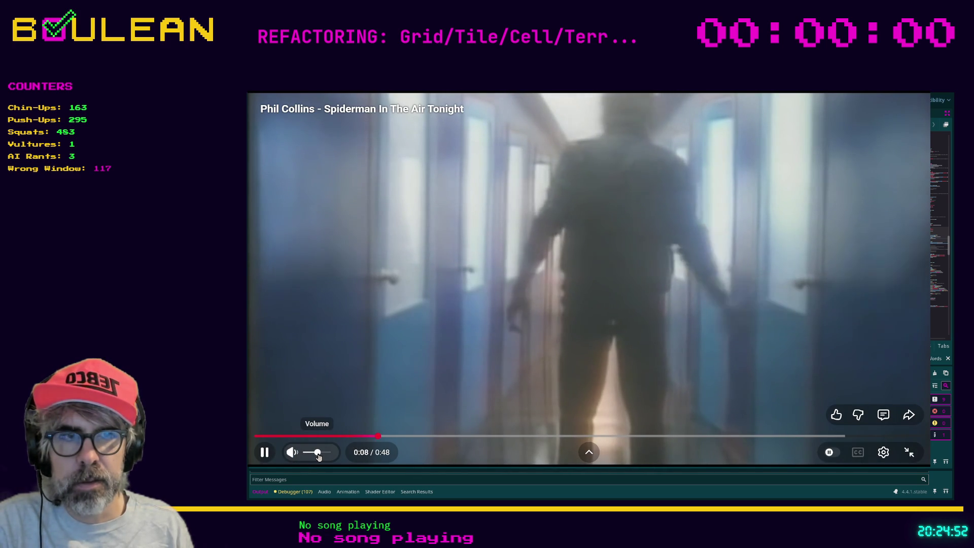
pyautogui.click(320, 453)
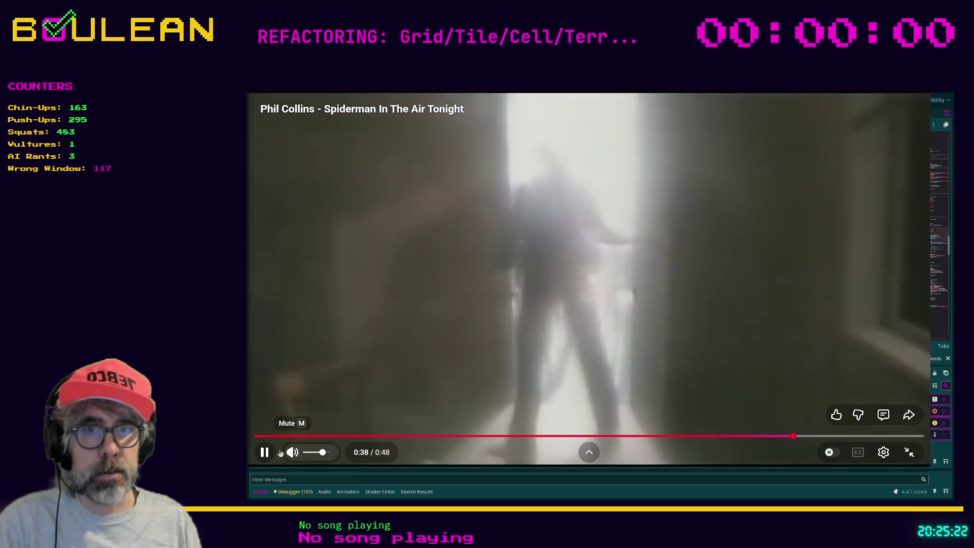
pyautogui.click(264, 452)
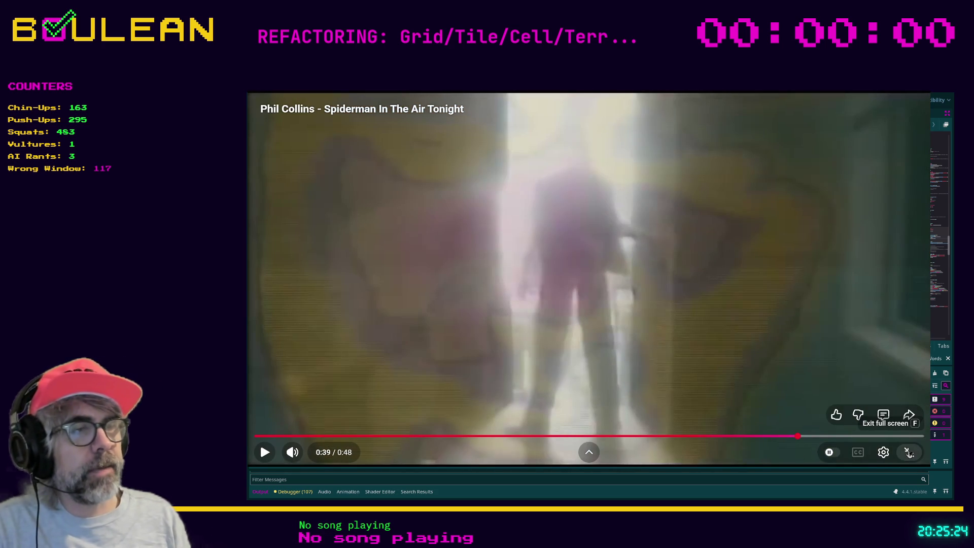
pyautogui.click(910, 454)
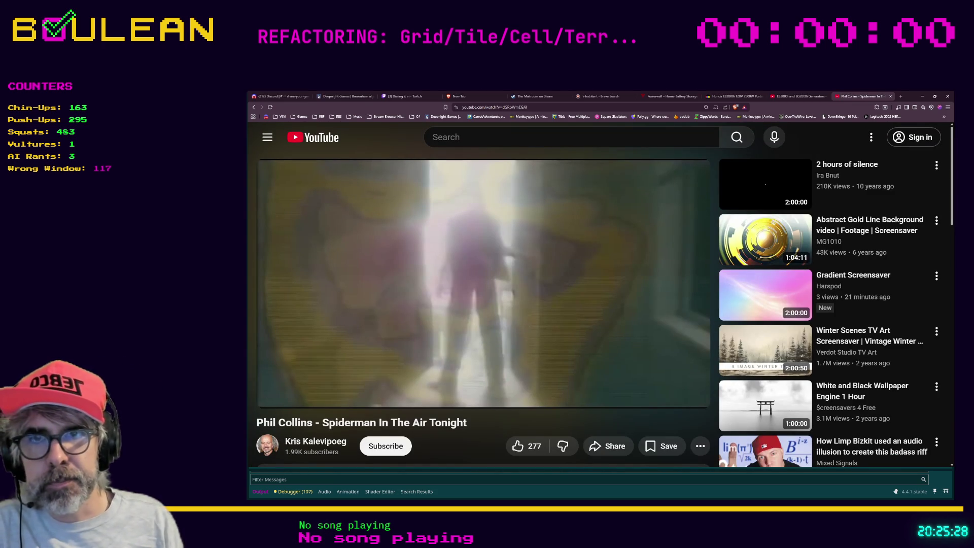
# Step: Open a blank new tab, minimize the browser, and place the caret on line 139 of enemy.gd
pyautogui.click(901, 97)
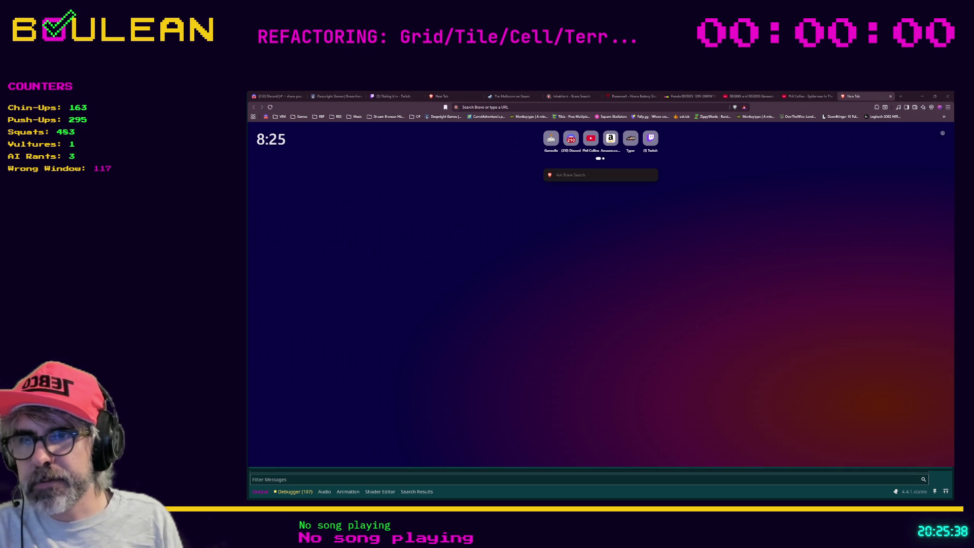
pyautogui.click(462, 107)
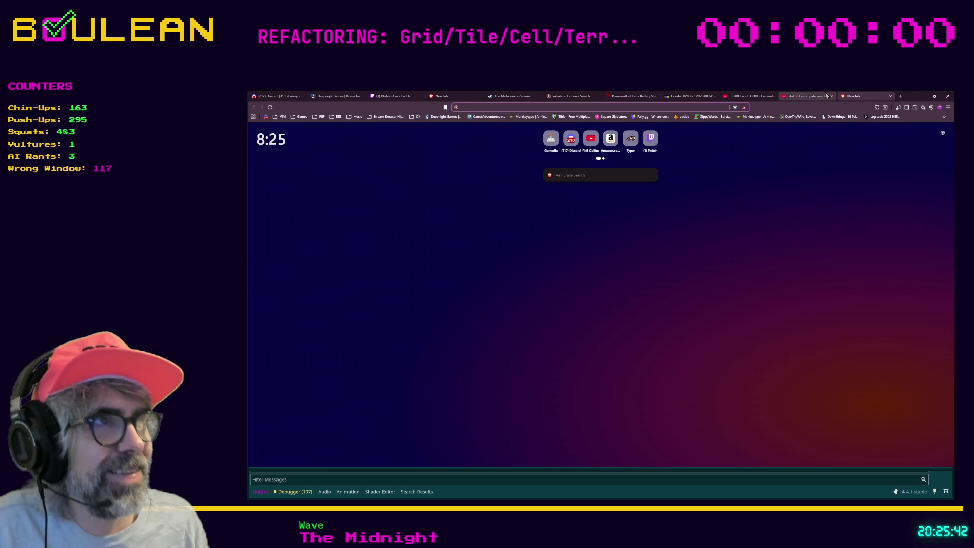
pyautogui.click(923, 98)
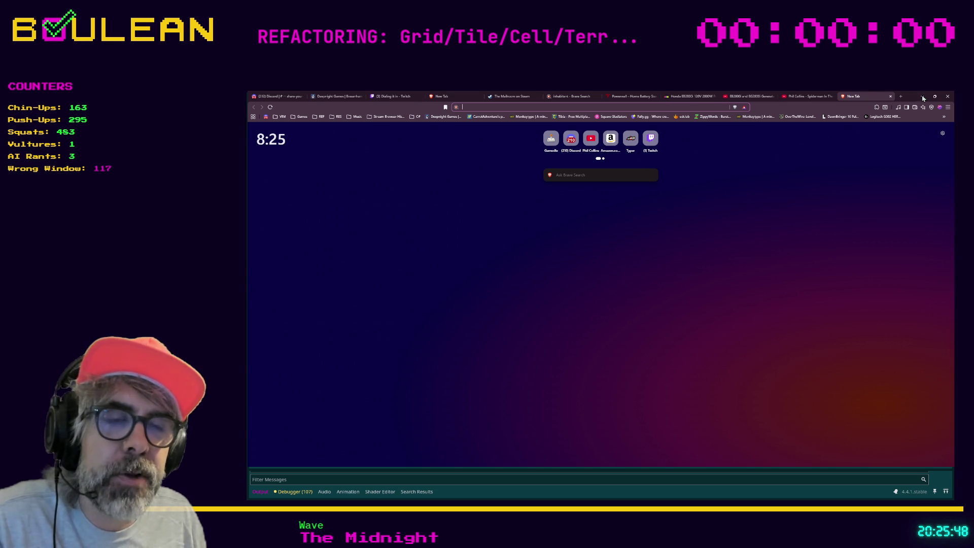
pyautogui.click(517, 314)
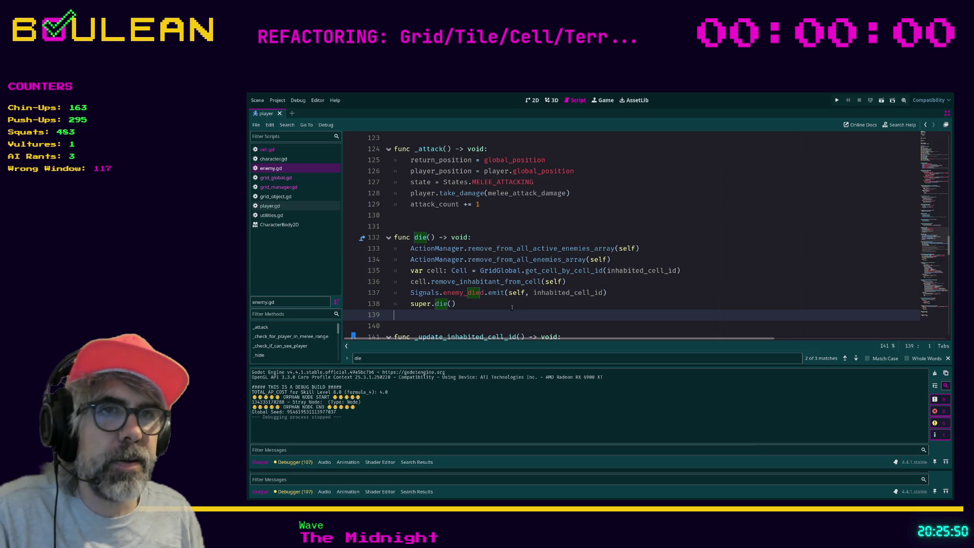
# Step: Save enemy.gd, check lines 138–140 after super.die(), and scroll down to _update_inhabited_cell_id
pyautogui.hotkey('ctrl', 's')
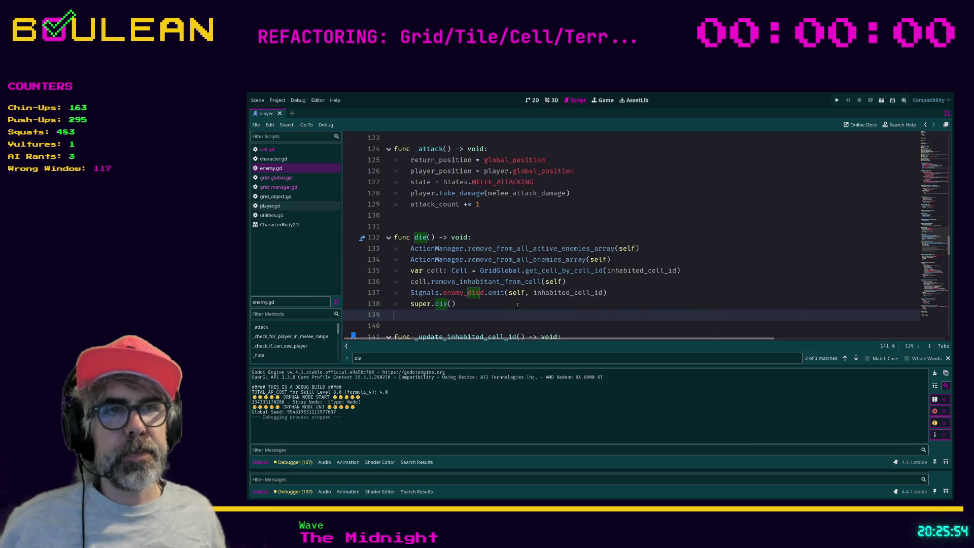
pyautogui.scroll(-1, 460, 326)
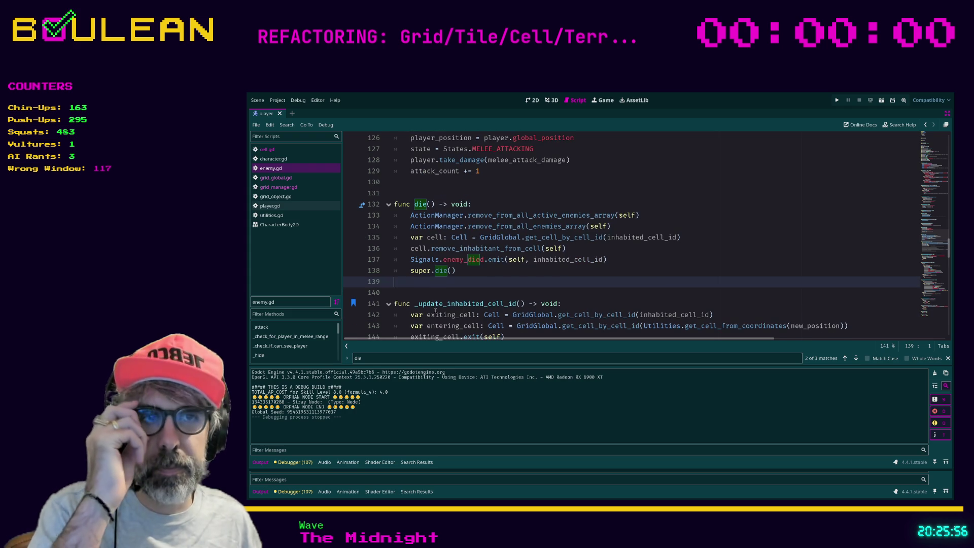
pyautogui.click(423, 297)
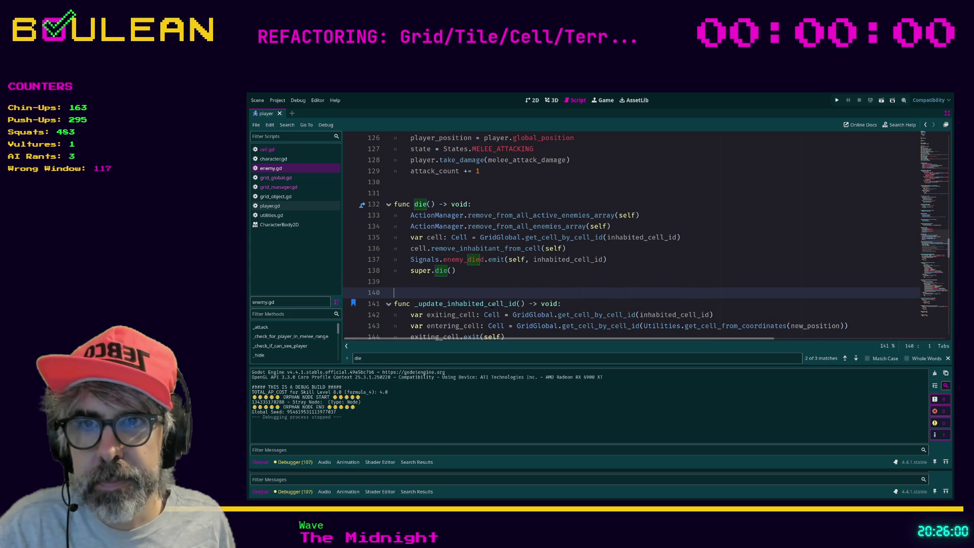
pyautogui.click(436, 283)
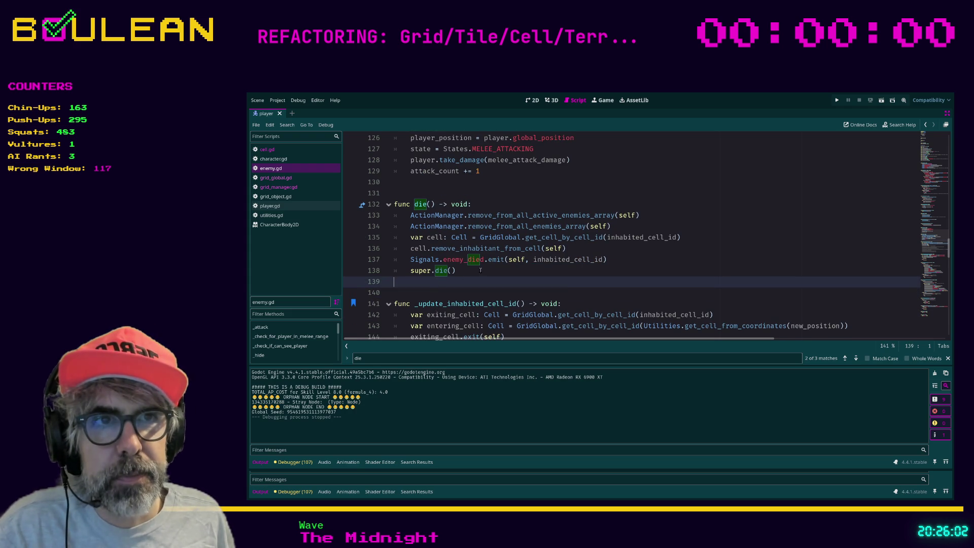
pyautogui.click(504, 274)
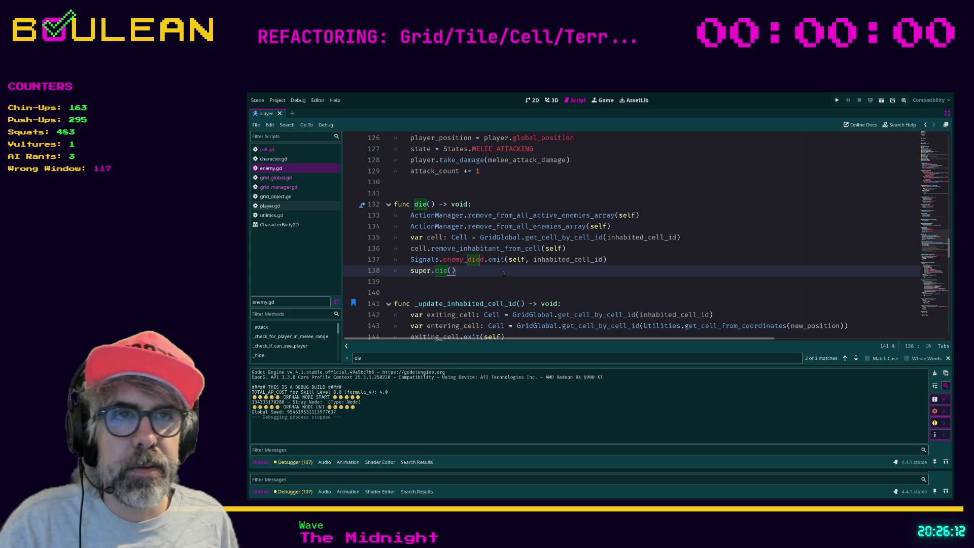
pyautogui.press('Down')
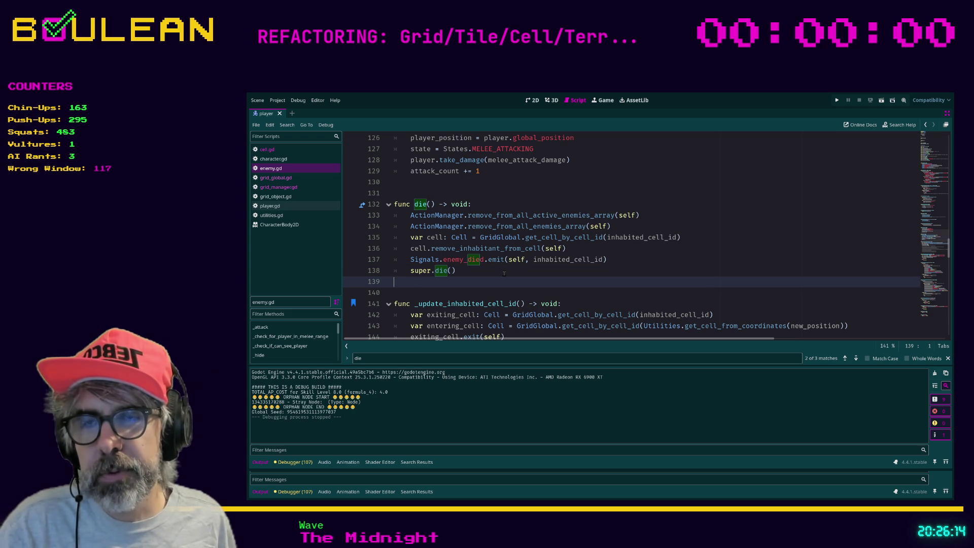
pyautogui.press('Down')
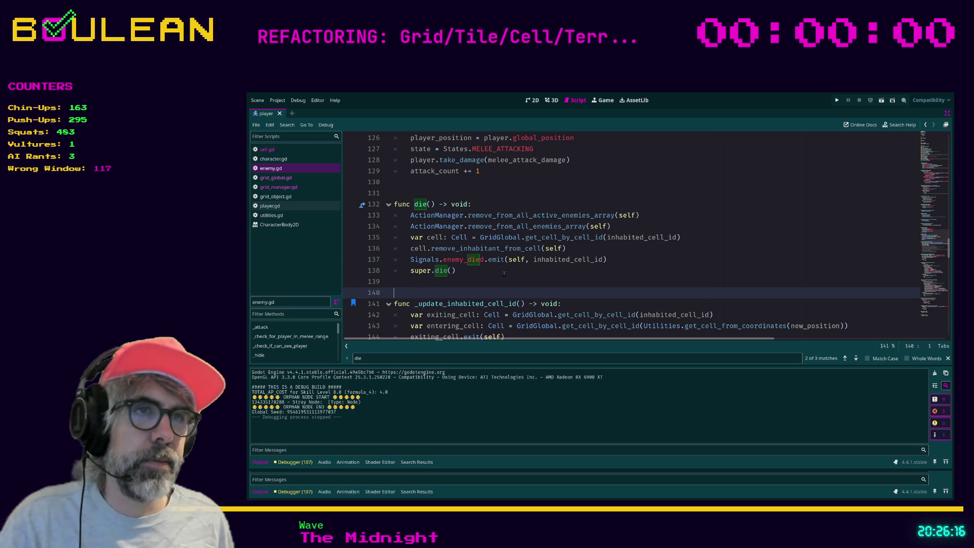
pyautogui.click(469, 283)
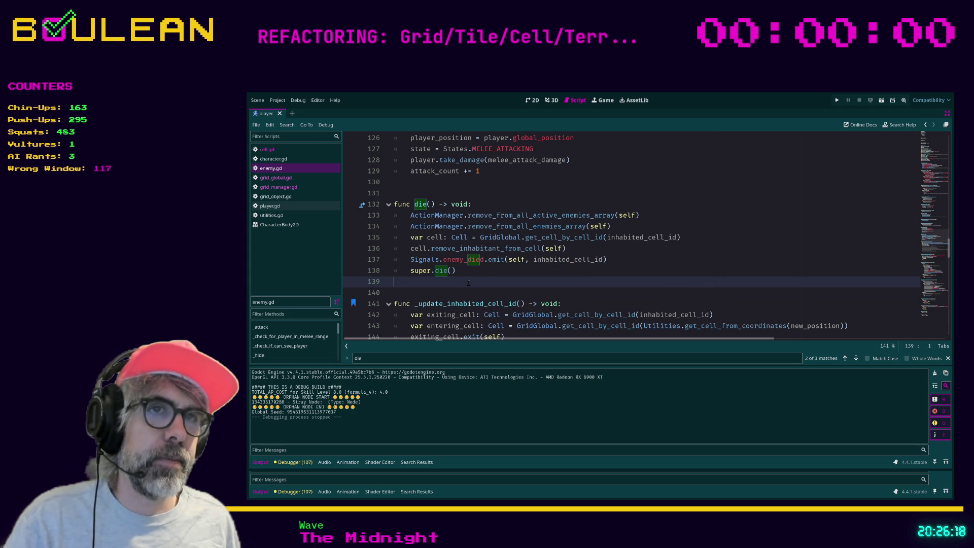
pyautogui.click(415, 290)
pyautogui.scroll(-4, 513, 269)
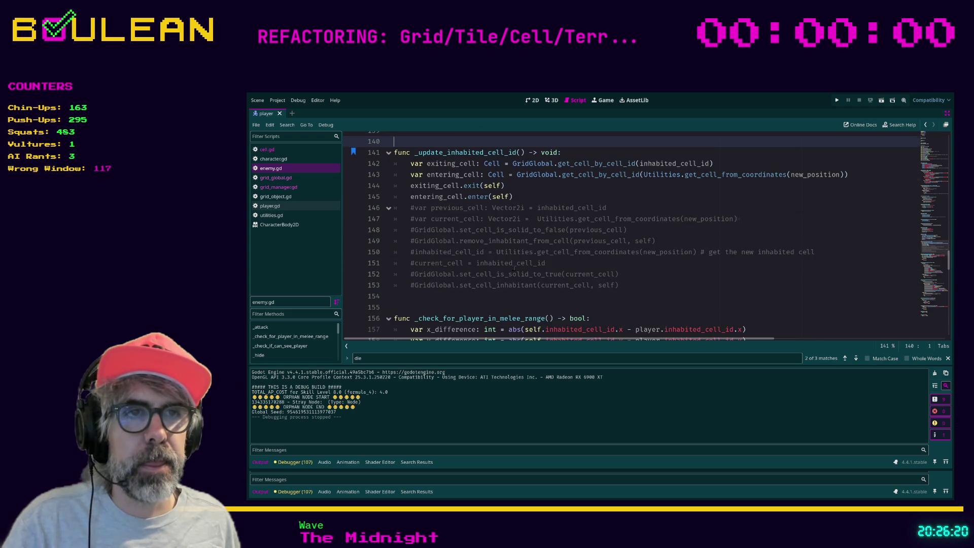
# Step: Select the commented-out lines 146–153 and delete them
pyautogui.moveTo(620, 293); pyautogui.dragTo(621, 281)
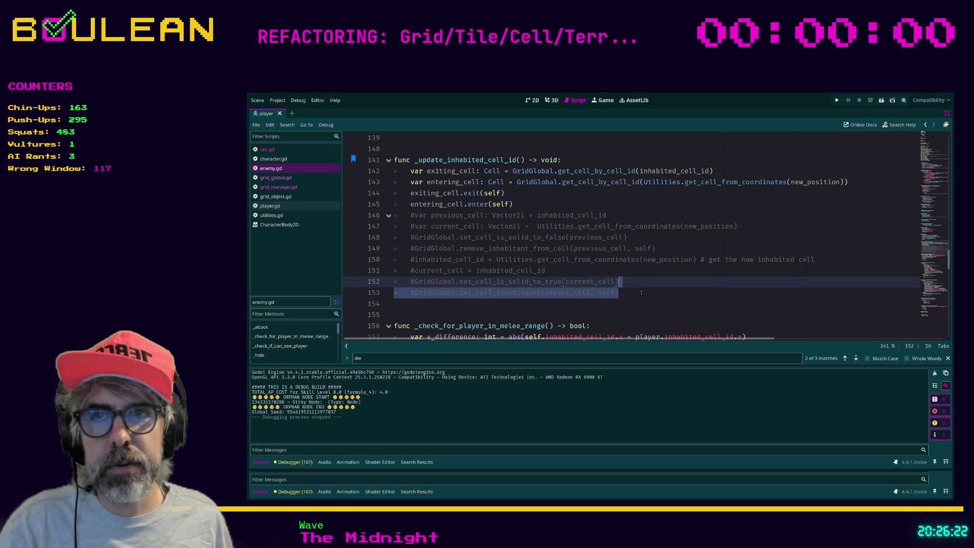
pyautogui.click(635, 292)
pyautogui.hotkey('shift', 'Home')
pyautogui.hotkey('shift', 'Home')
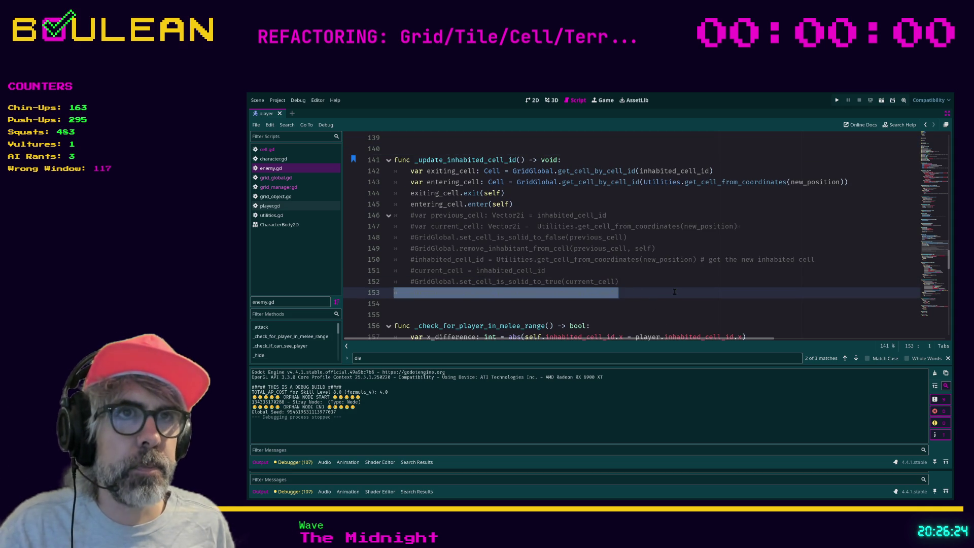
pyautogui.hotkey('shift', 'Up')
pyautogui.hotkey('shift', 'Up')
pyautogui.hotkey('shift', 'Up')
pyautogui.hotkey('shift', 'Up')
pyautogui.hotkey('shift', 'Up')
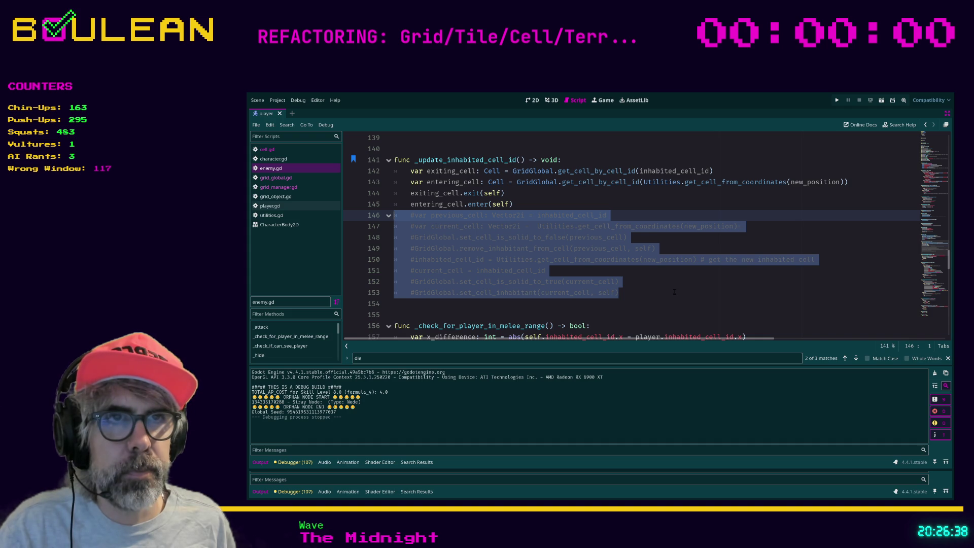
pyautogui.press('Delete')
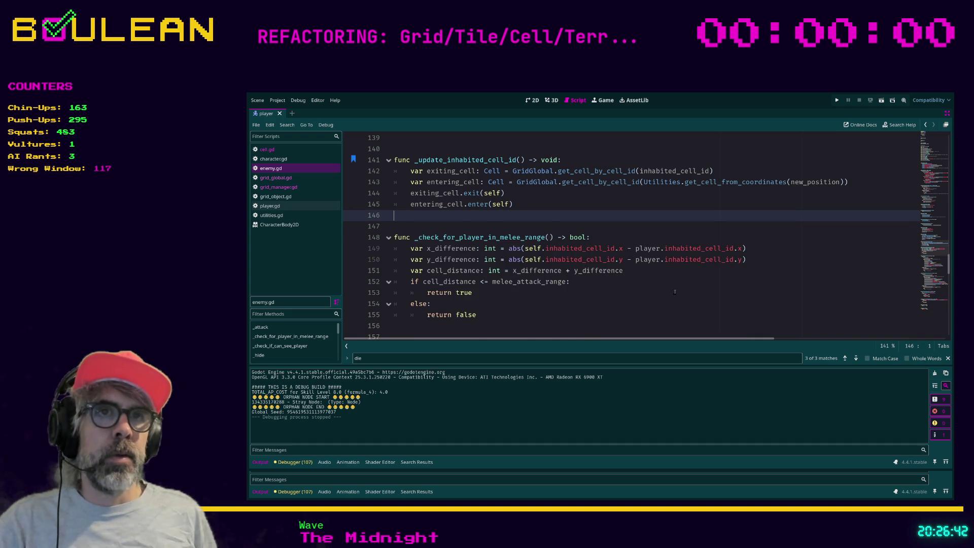
# Step: Remove the leftover blank line 146 and rerun the game until it hits the error
pyautogui.press('BackSpace')
pyautogui.press('F5')
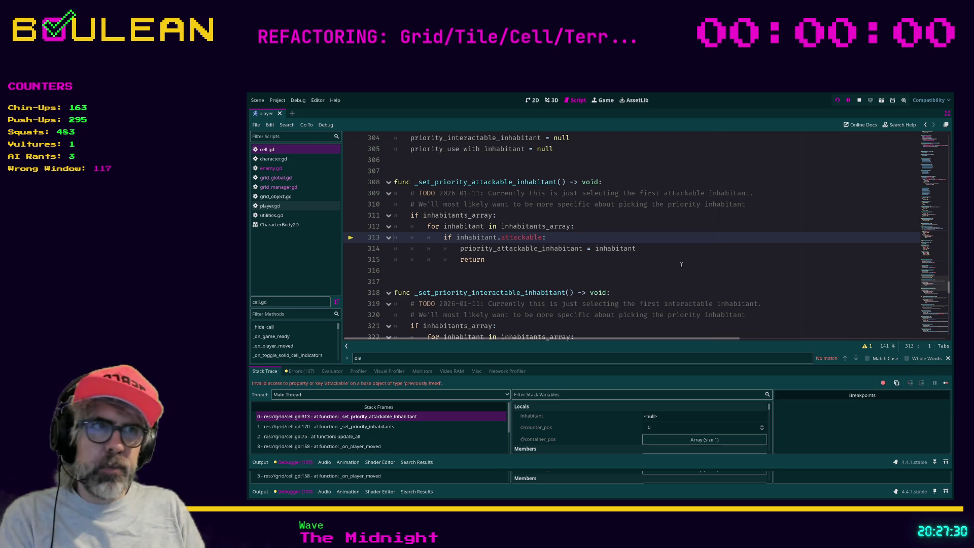
pyautogui.click(680, 263)
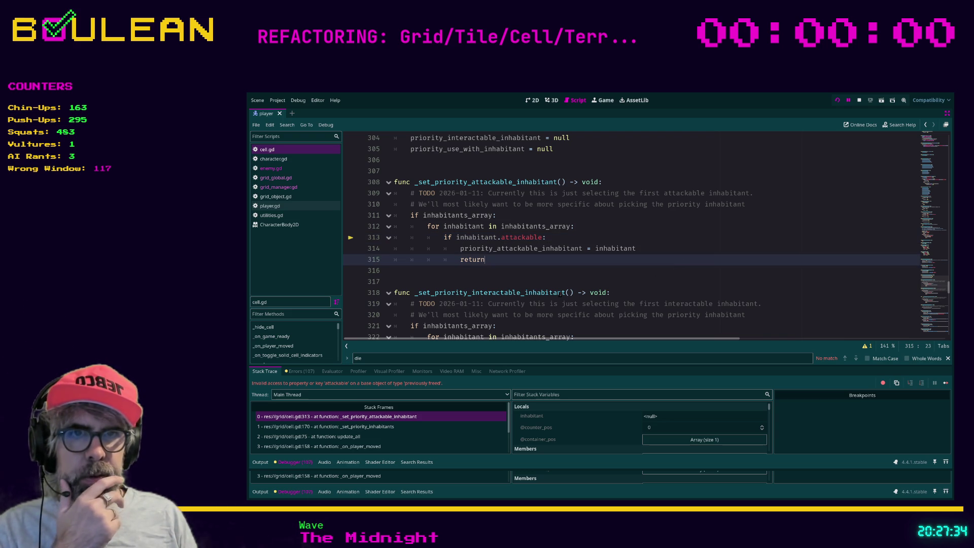
# Step: Inspect the calling frame at line 170 and the failing frame at 313, then scroll through cell.gd
pyautogui.click(394, 426)
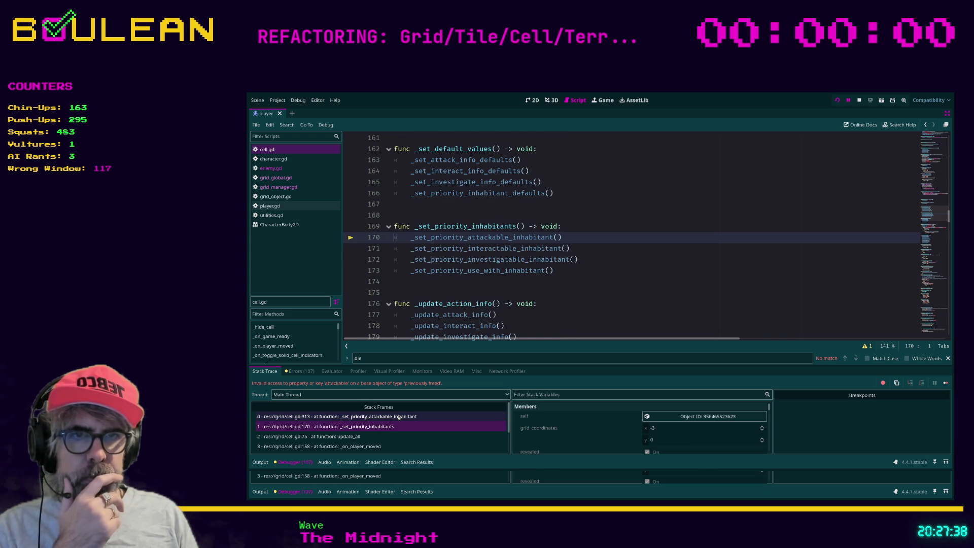
pyautogui.click(398, 417)
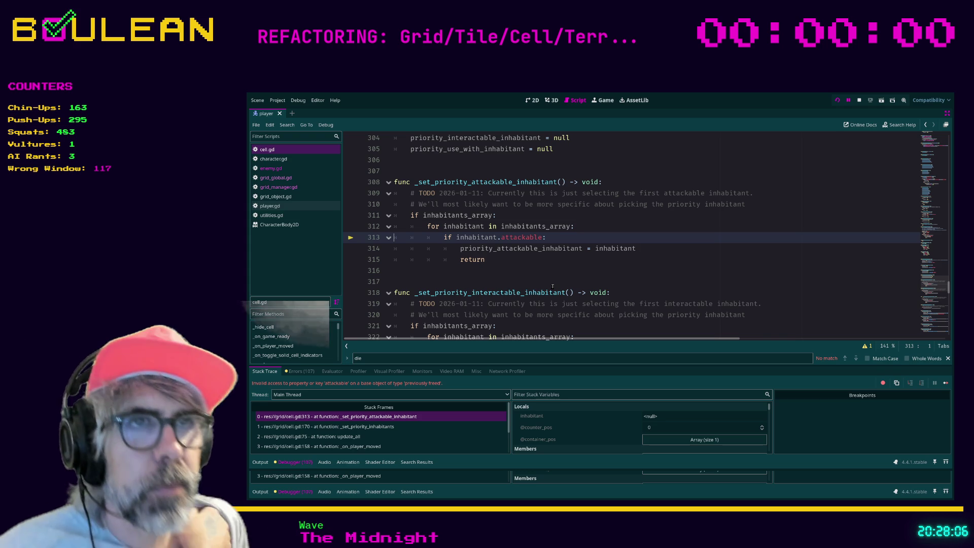
pyautogui.scroll(-5, 553, 286)
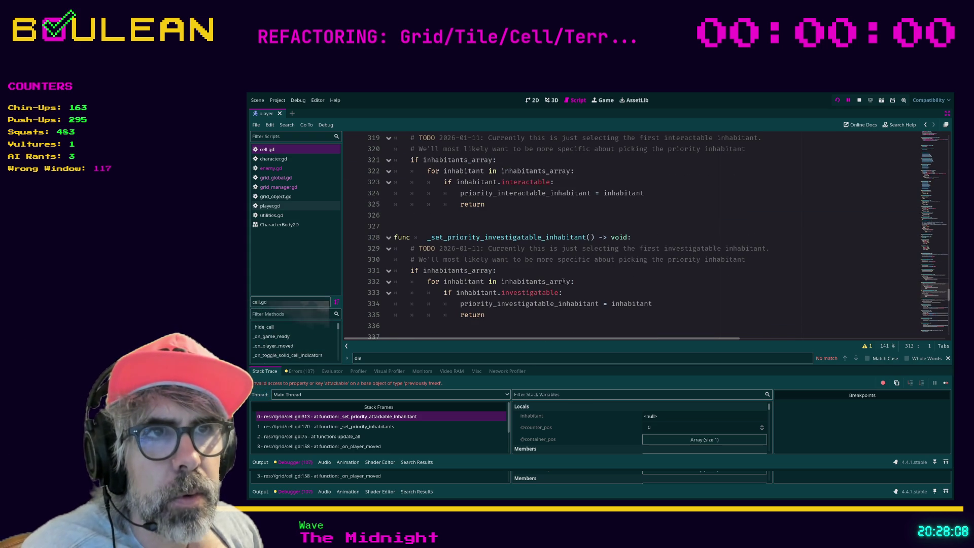
pyautogui.scroll(-2, 608, 288)
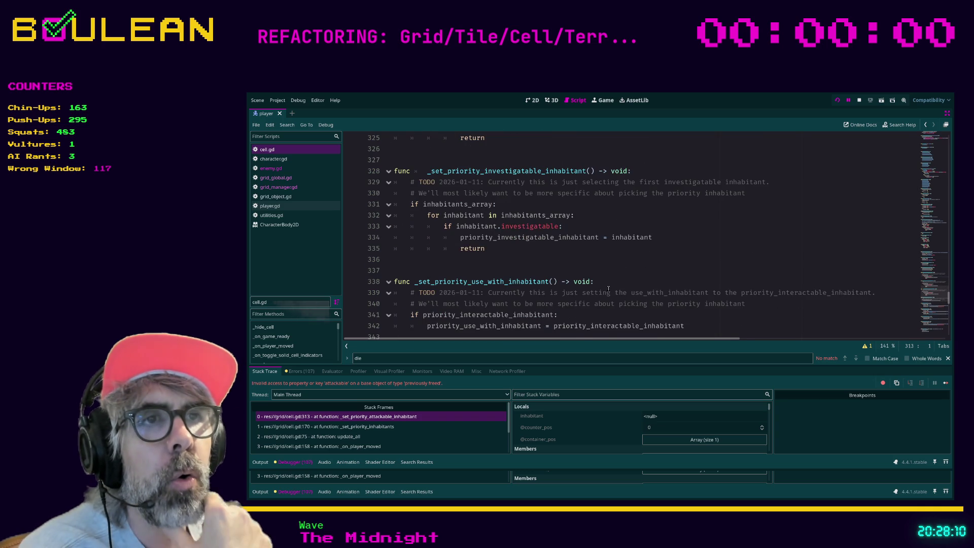
pyautogui.scroll(-1, 608, 289)
pyautogui.scroll(-7, 609, 289)
pyautogui.scroll(-5, 609, 289)
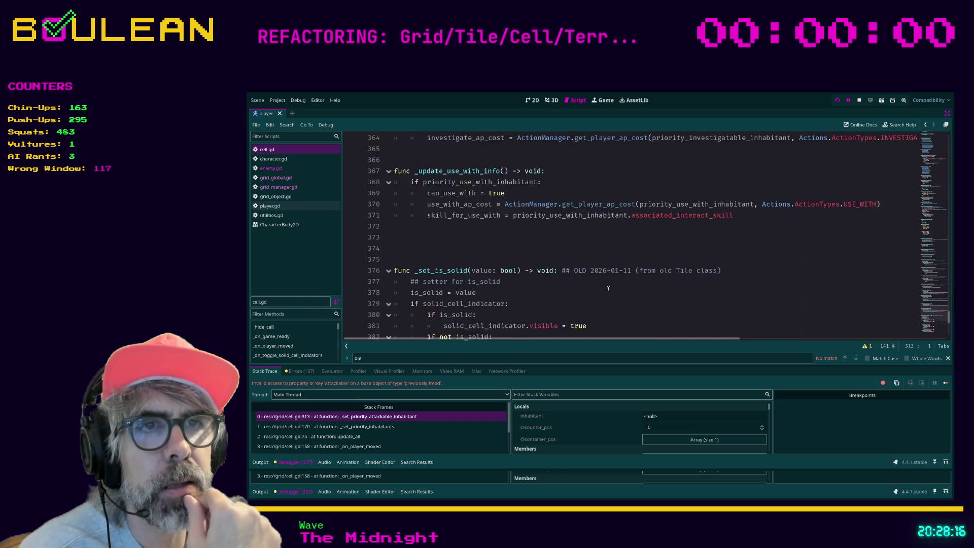
pyautogui.scroll(-6, 608, 289)
pyautogui.click(681, 266)
# Step: Search 'remove', bookmark remove_inhabitant_from_cell and peek at _set_default_values
pyautogui.hotkey('ctrl', 'f')
pyautogui.write('remove')
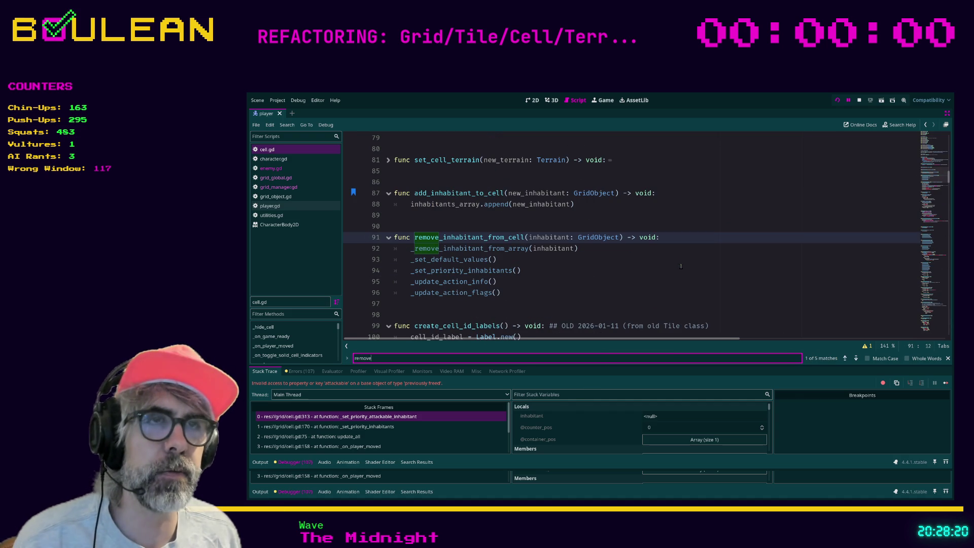
pyautogui.click(571, 270)
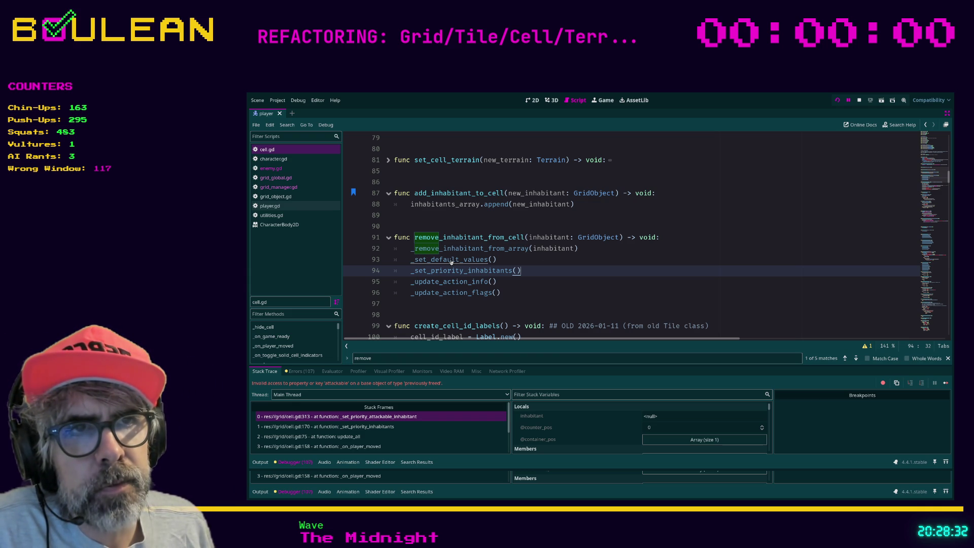
pyautogui.click(493, 237)
pyautogui.hotkey('ctrl', 'alt', 'b')
pyautogui.keyDown('ctrl'); pyautogui.click(467, 260); pyautogui.keyUp('ctrl')
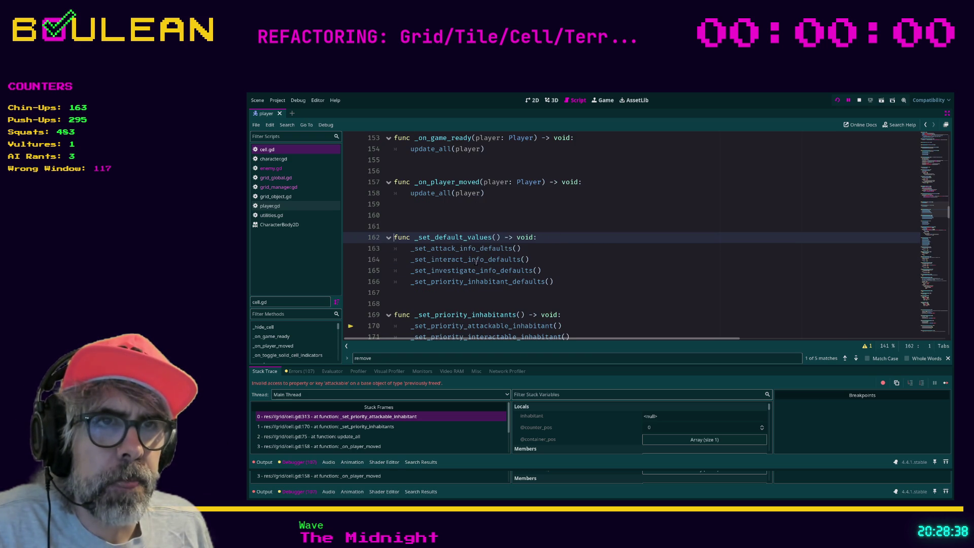
pyautogui.hotkey('alt', 'Left')
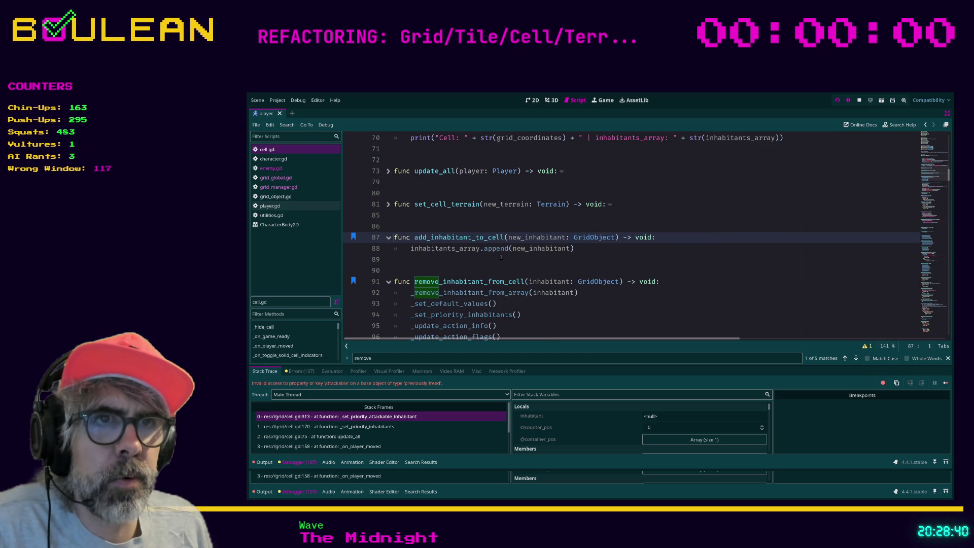
# Step: Follow _remove_inhabitant_from_array, search '_set_de' and select the _set_priority_attackable_inhabitant call
pyautogui.scroll(-1, 501, 256)
pyautogui.keyDown('ctrl'); pyautogui.click(499, 261); pyautogui.keyUp('ctrl')
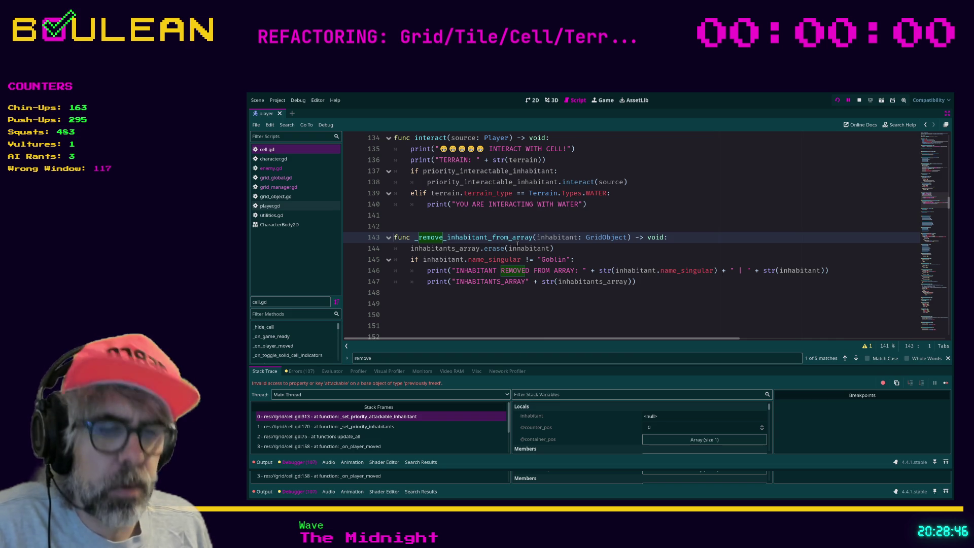
pyautogui.hotkey('ctrl', 'f')
pyautogui.write('_set_de')
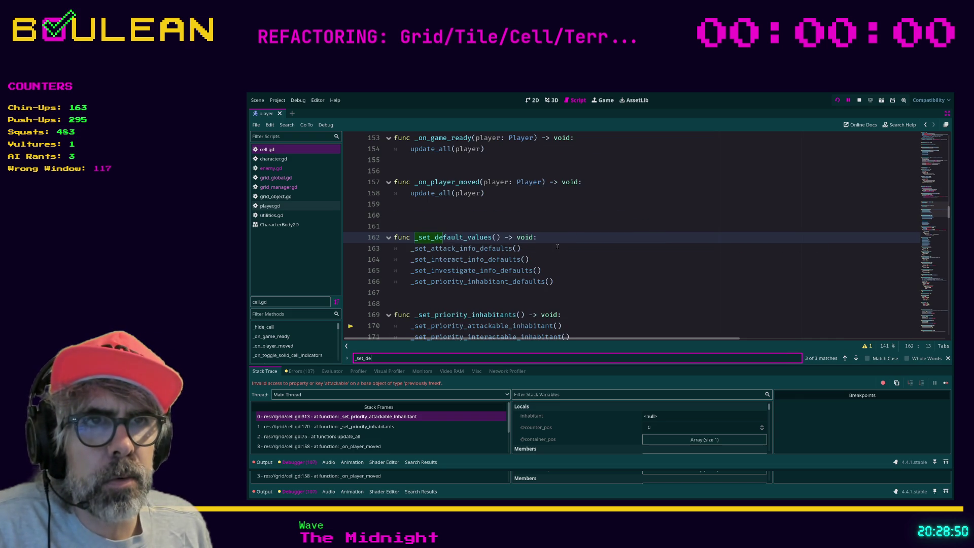
pyautogui.scroll(-5, 556, 246)
pyautogui.scroll(6, 558, 245)
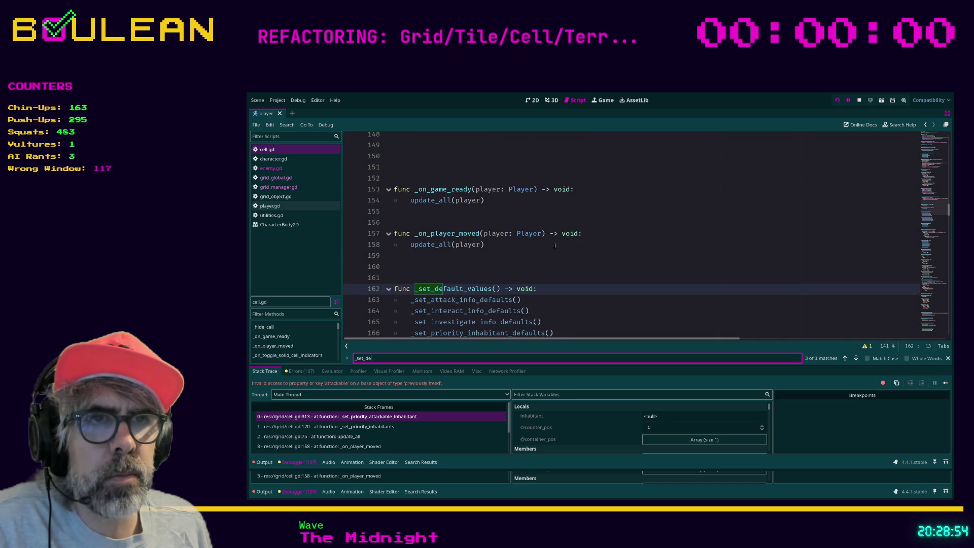
pyautogui.scroll(-4, 558, 246)
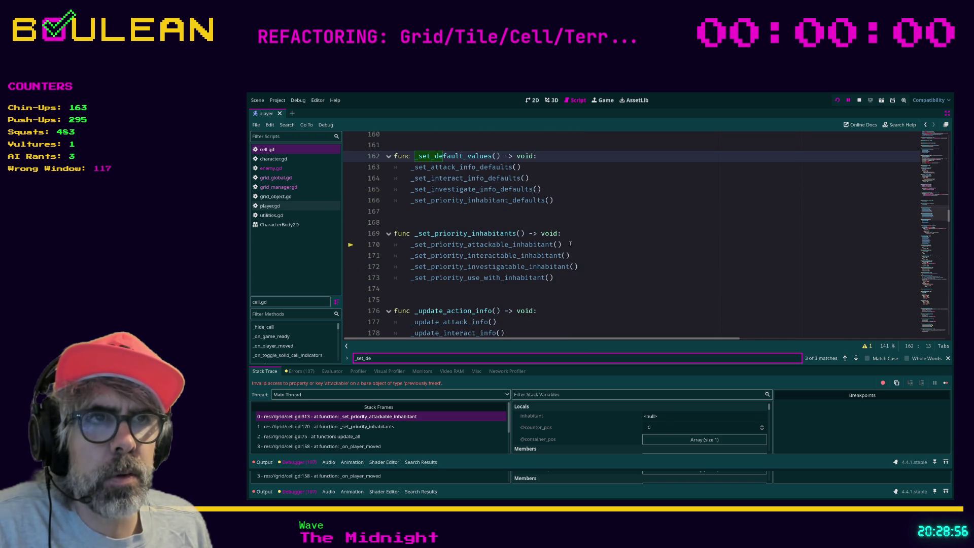
pyautogui.moveTo(564, 246); pyautogui.dragTo(596, 241)
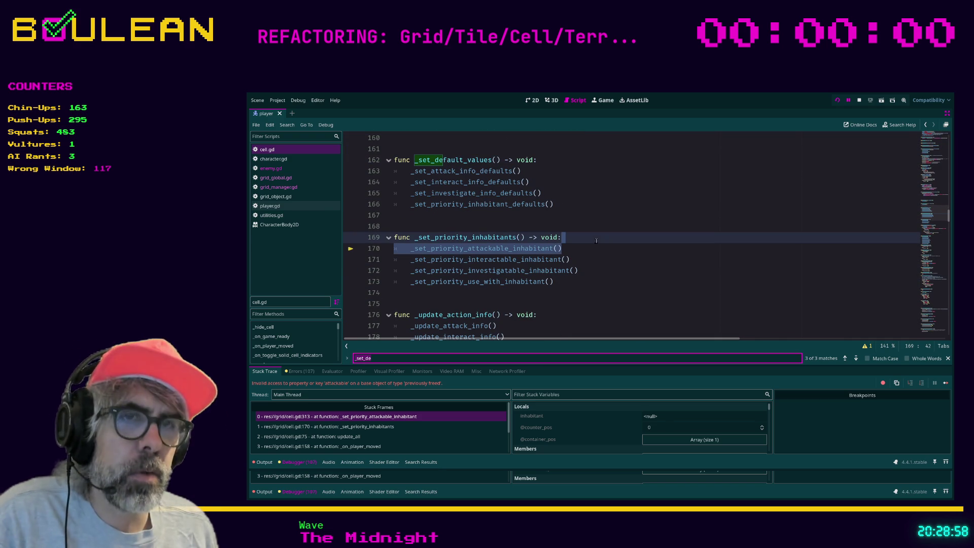
# Step: Return to the bookmark and trace through _set_priority_inhabitants into _set_priority_attackable_inhabitant
pyautogui.hotkey('ctrl', 'b')
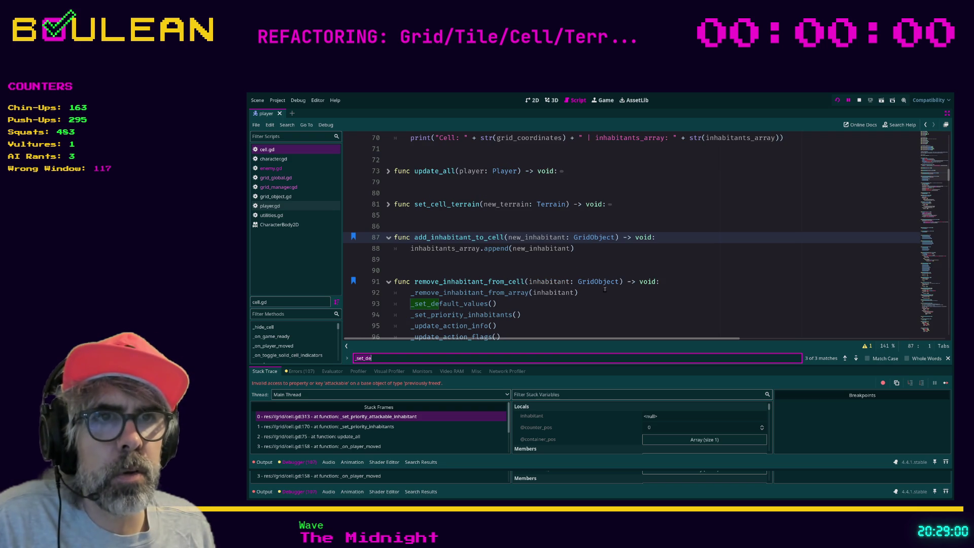
pyautogui.click(609, 291)
pyautogui.scroll(-1, 558, 285)
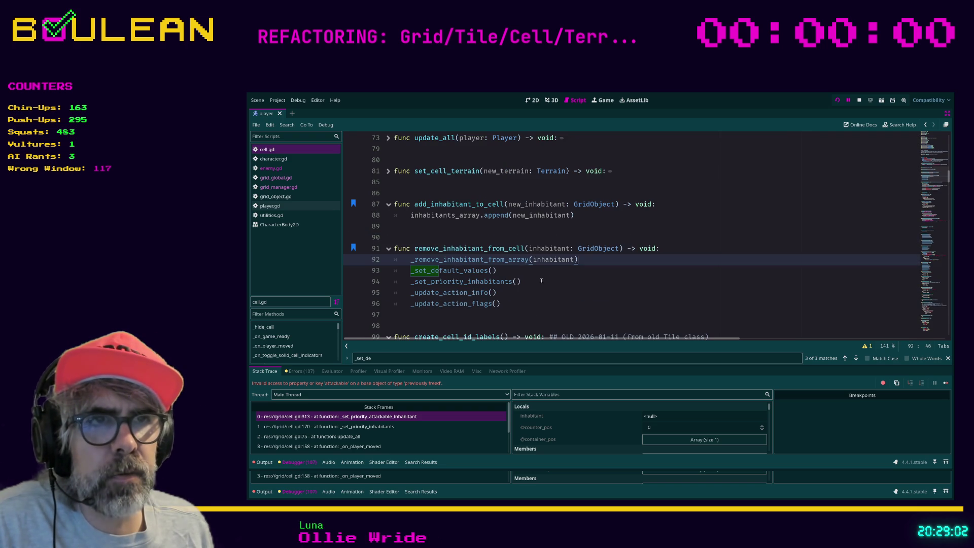
pyautogui.keyDown('ctrl'); pyautogui.click(480, 282); pyautogui.keyUp('ctrl')
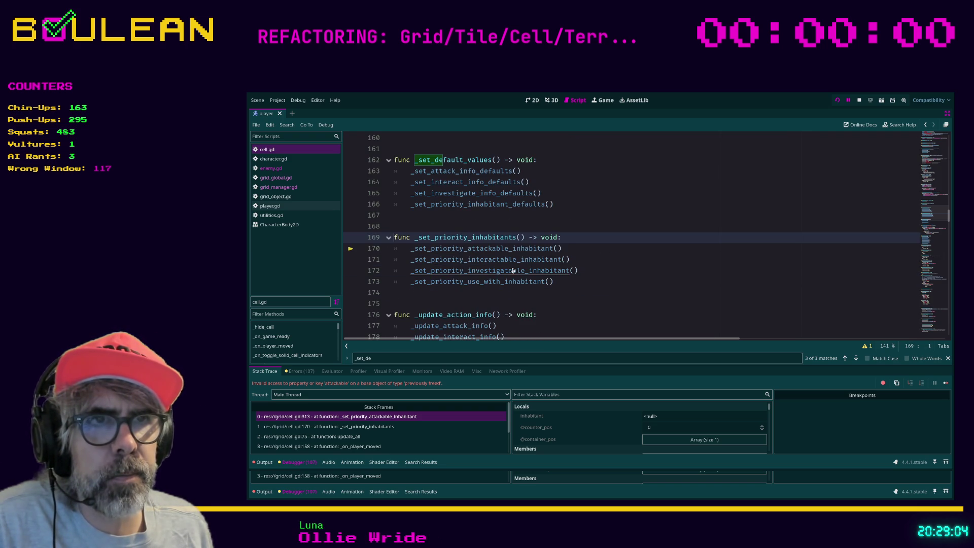
pyautogui.keyDown('ctrl'); pyautogui.click(489, 252); pyautogui.keyUp('ctrl')
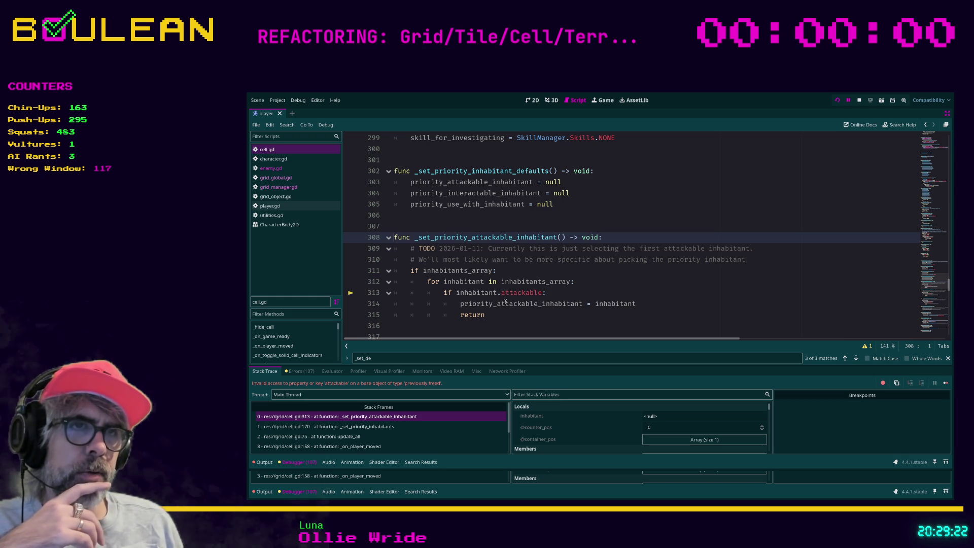
pyautogui.click(527, 315)
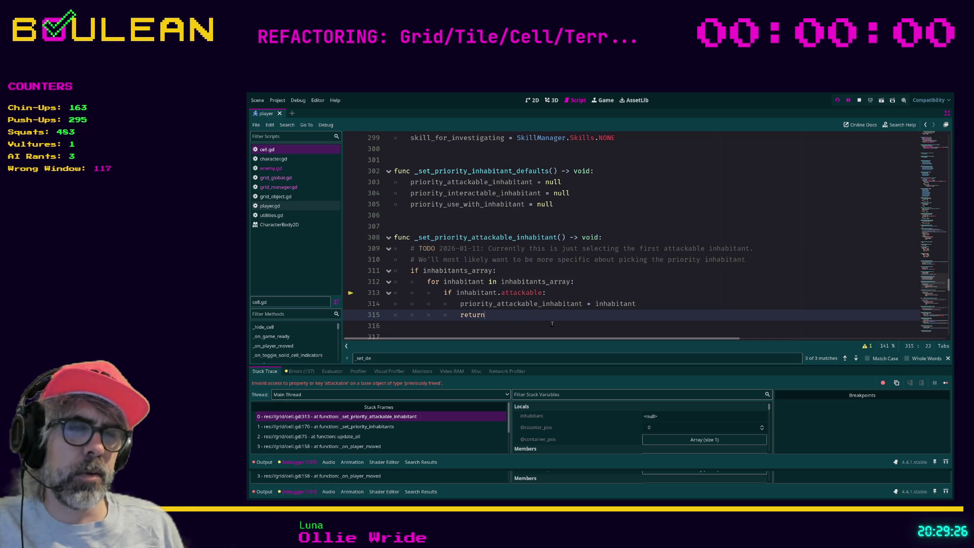
# Step: Add 'elif not inhabitants_array:' setting priority_attackable_inhabitant = null after the return, and save cell.gd
pyautogui.press('Return')
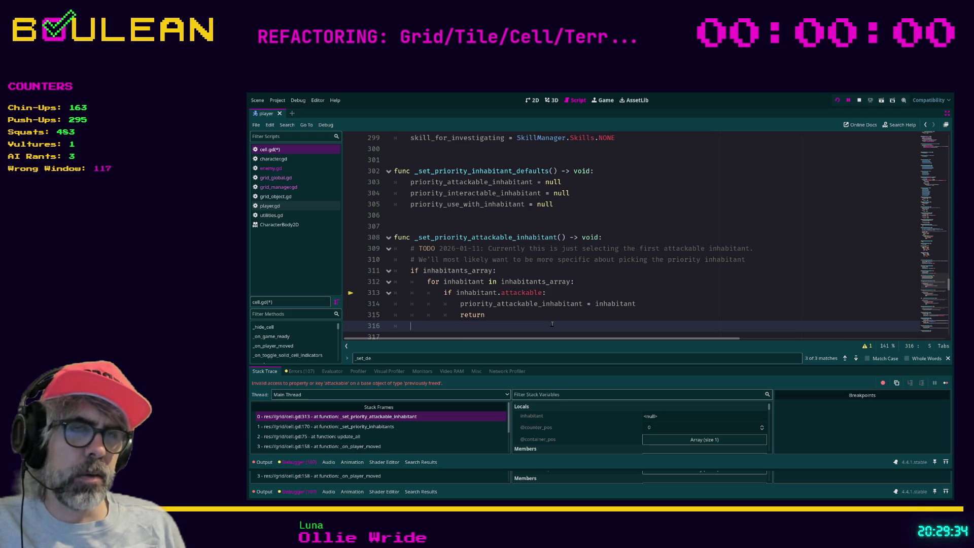
pyautogui.write('elif not inhabitants_array:')
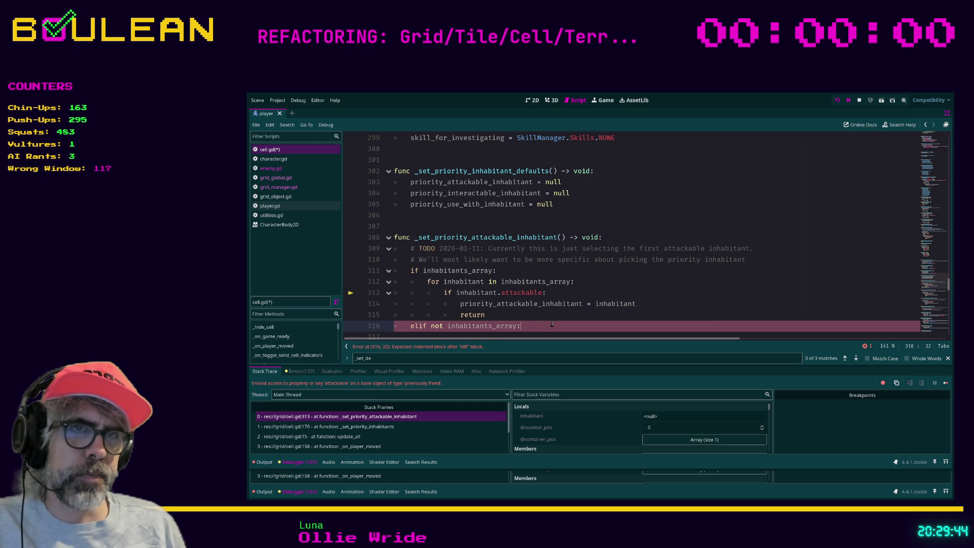
pyautogui.press('Return')
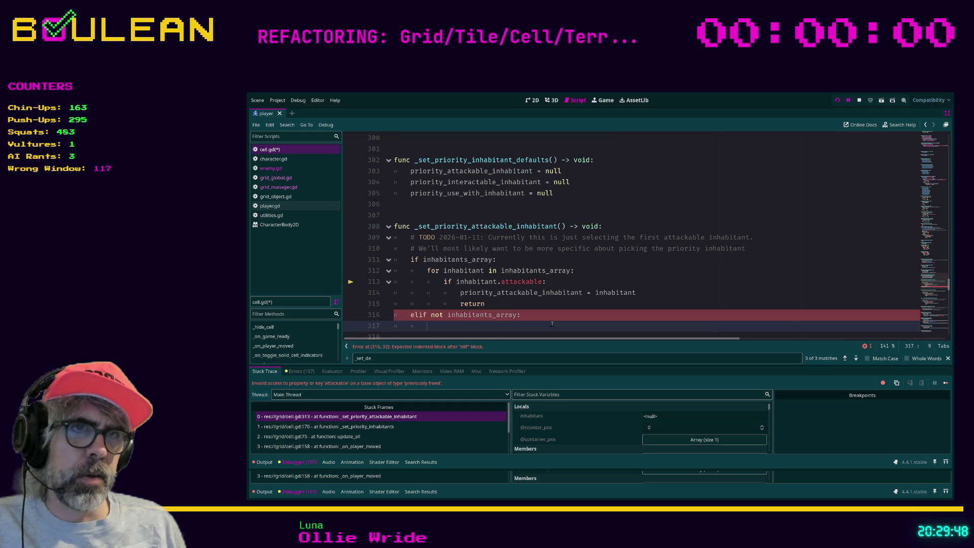
pyautogui.write('prior')
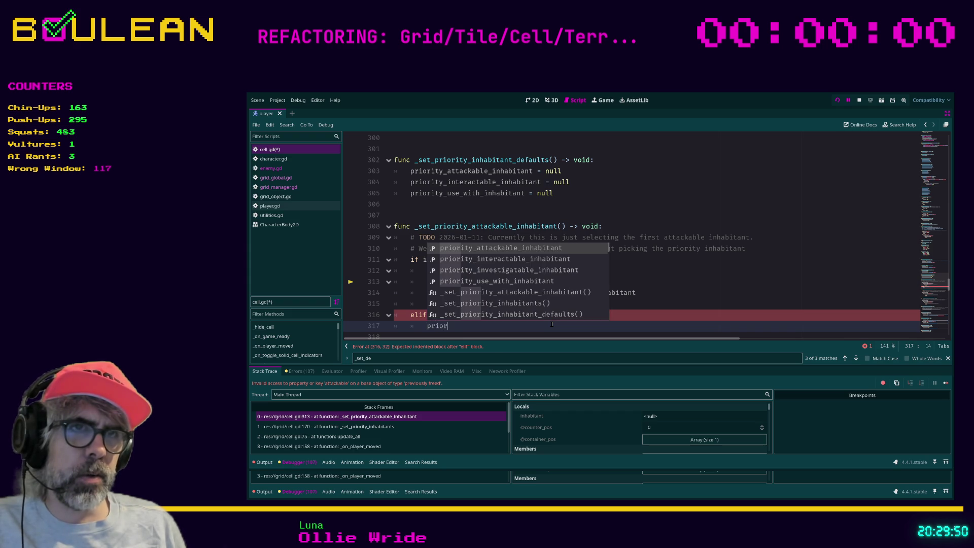
pyautogui.press('Return')
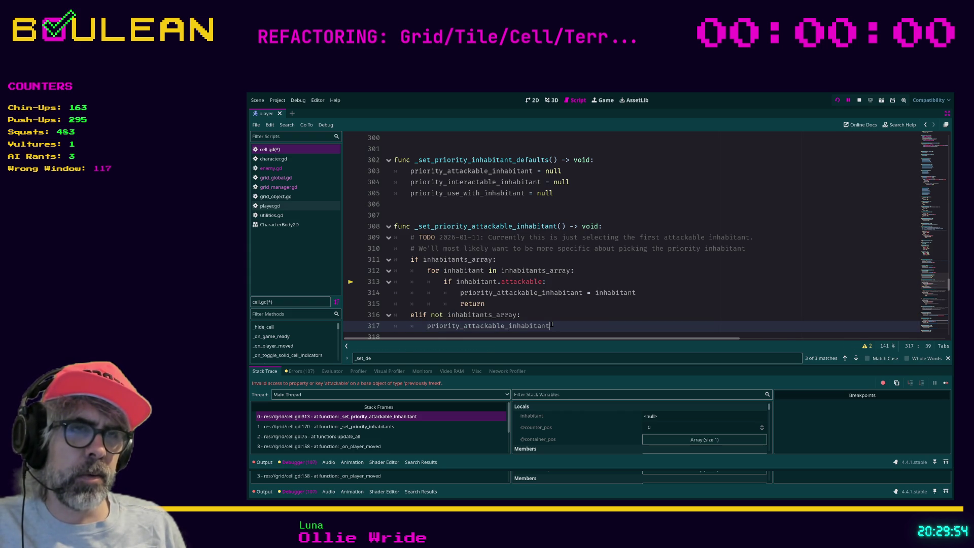
pyautogui.write(' = null')
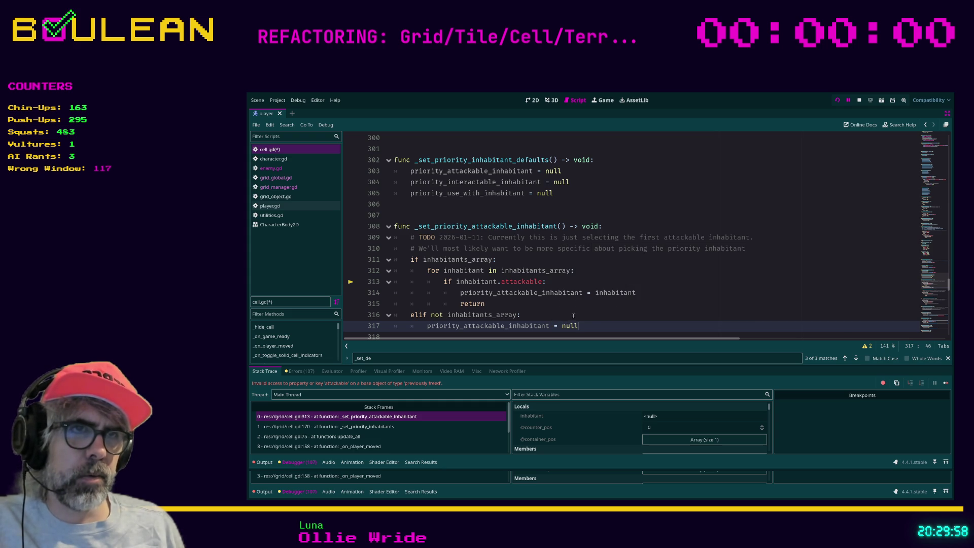
pyautogui.click(573, 315)
pyautogui.hotkey('ctrl', 's')
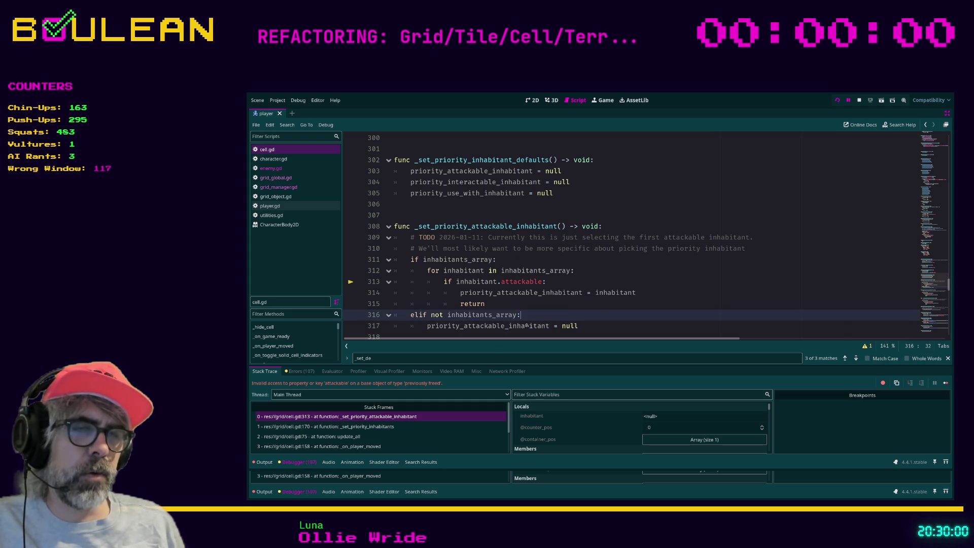
# Step: Check the null value on line 317 and rerun the game to test the fix
pyautogui.doubleClick(561, 326)
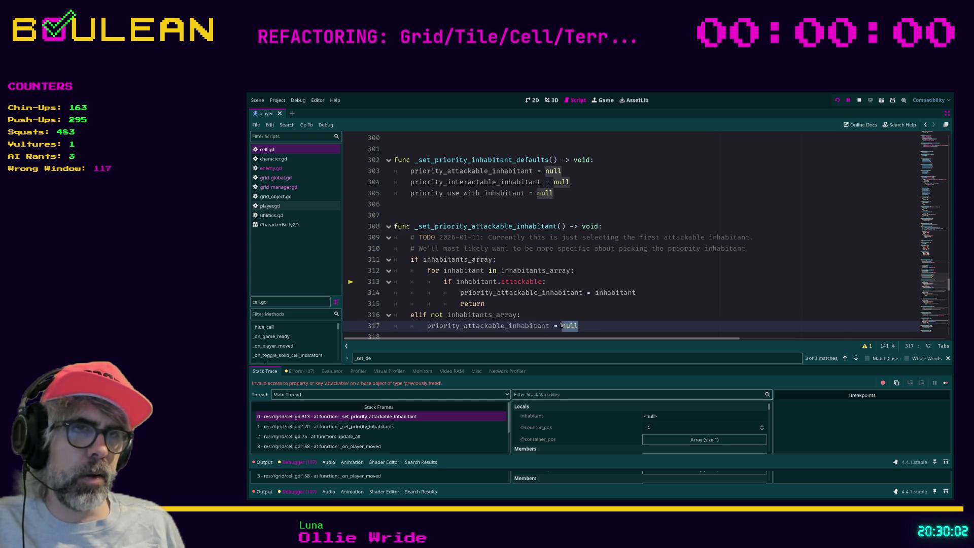
pyautogui.click(562, 326)
pyautogui.moveTo(561, 325); pyautogui.dragTo(578, 327)
pyautogui.click(587, 327)
pyautogui.press('F5')
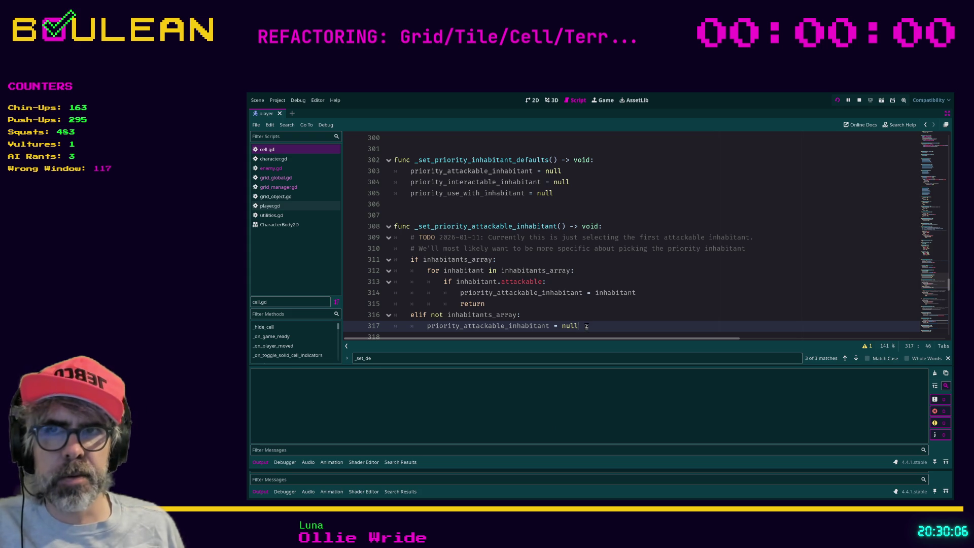
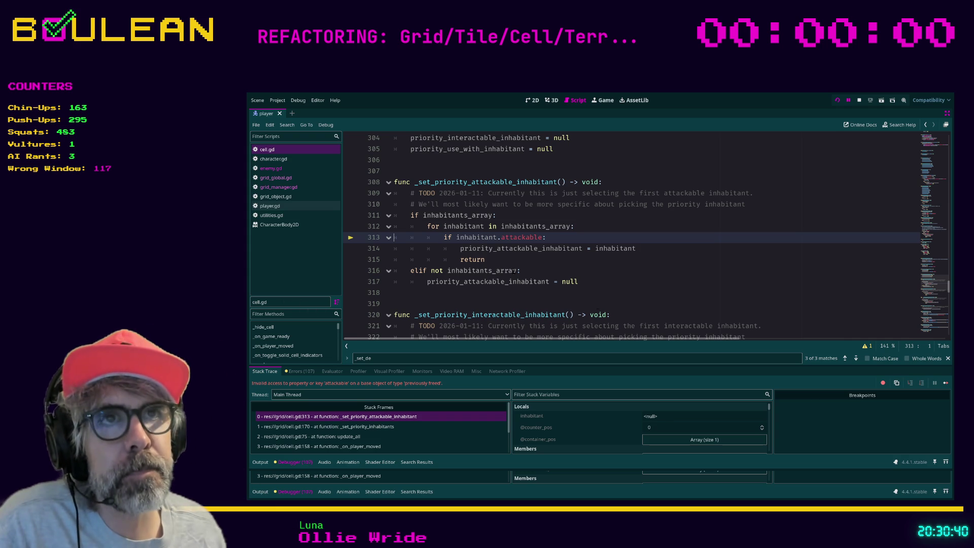
# Step: Scroll through cell.gd and place the caret on empty line 338
pyautogui.scroll(4, 526, 280)
pyautogui.scroll(-8, 526, 280)
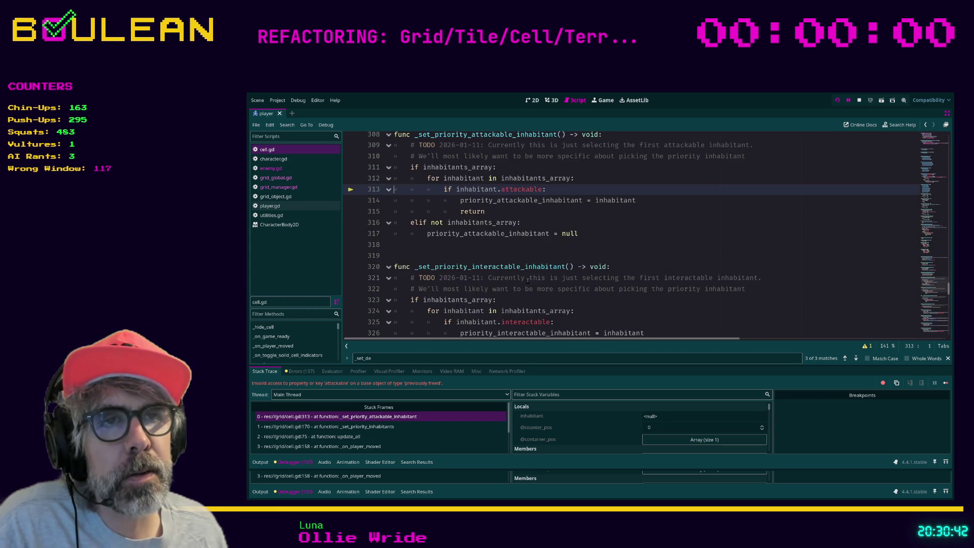
pyautogui.scroll(4, 526, 279)
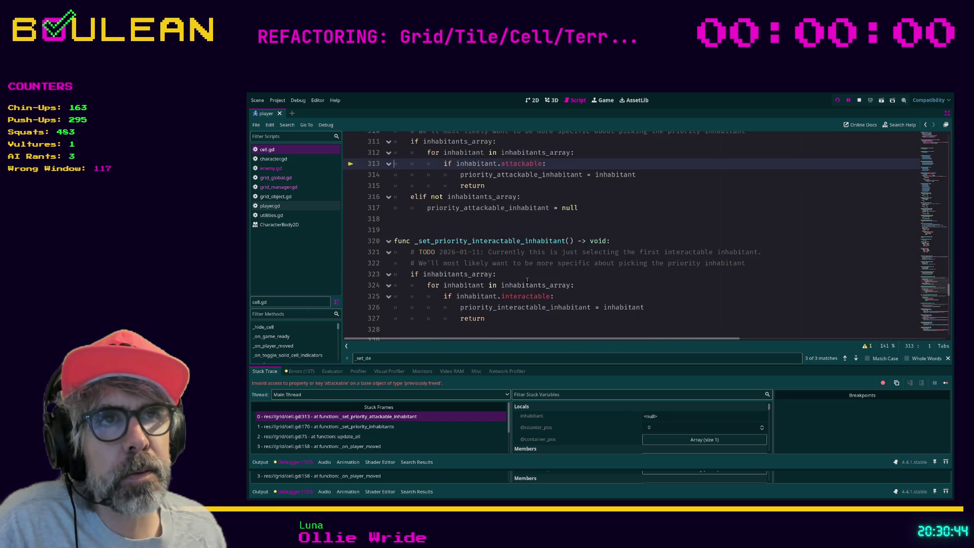
pyautogui.scroll(-3, 527, 279)
pyautogui.scroll(-1, 527, 279)
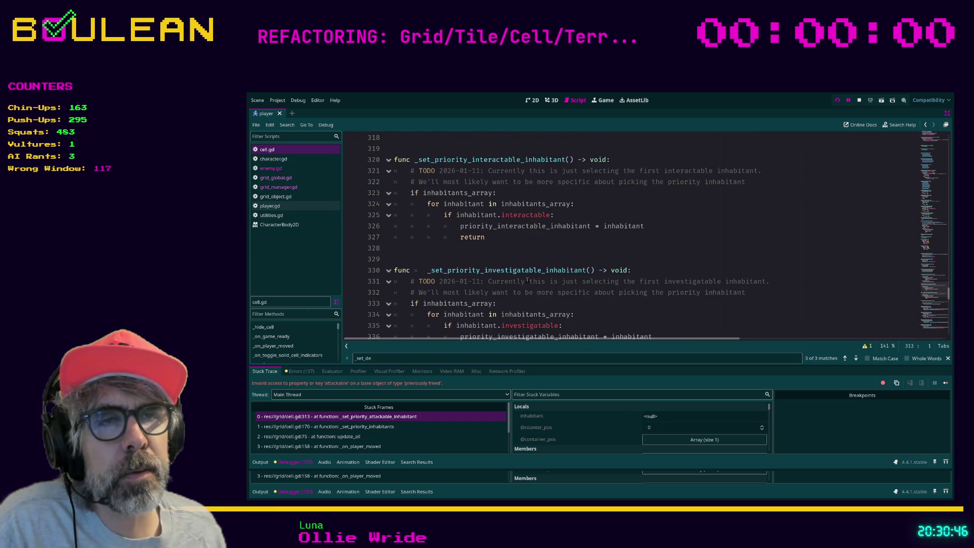
pyautogui.scroll(-6, 527, 280)
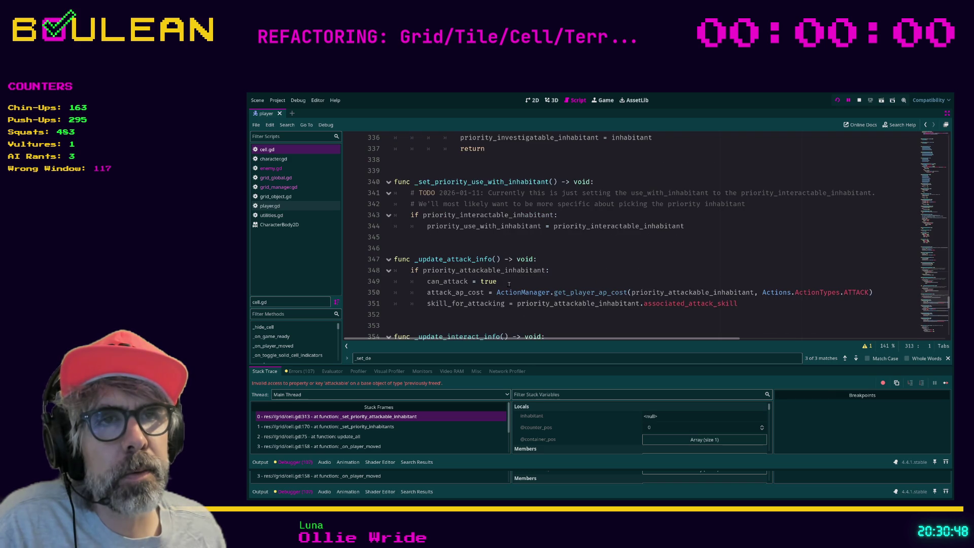
pyautogui.scroll(-3, 495, 279)
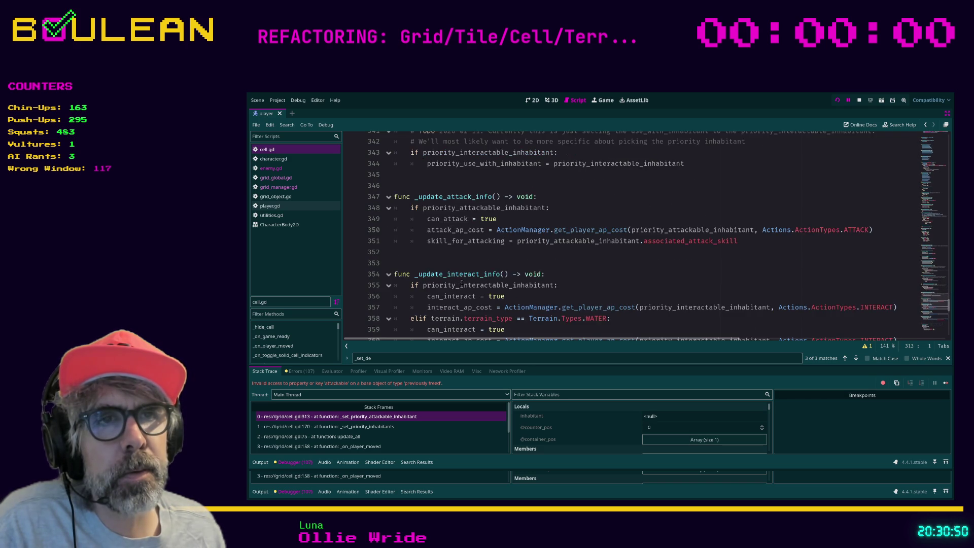
pyautogui.scroll(-8, 469, 279)
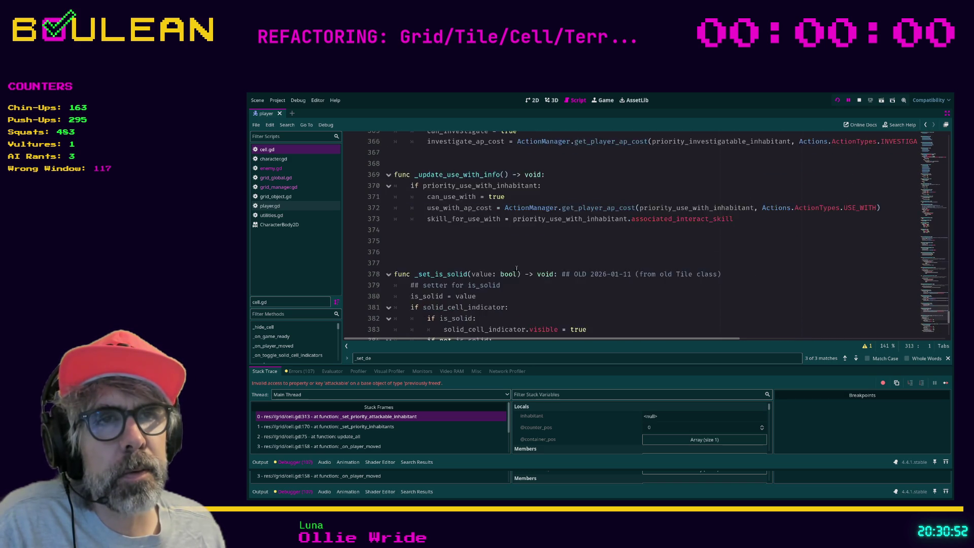
pyautogui.scroll(-7, 517, 267)
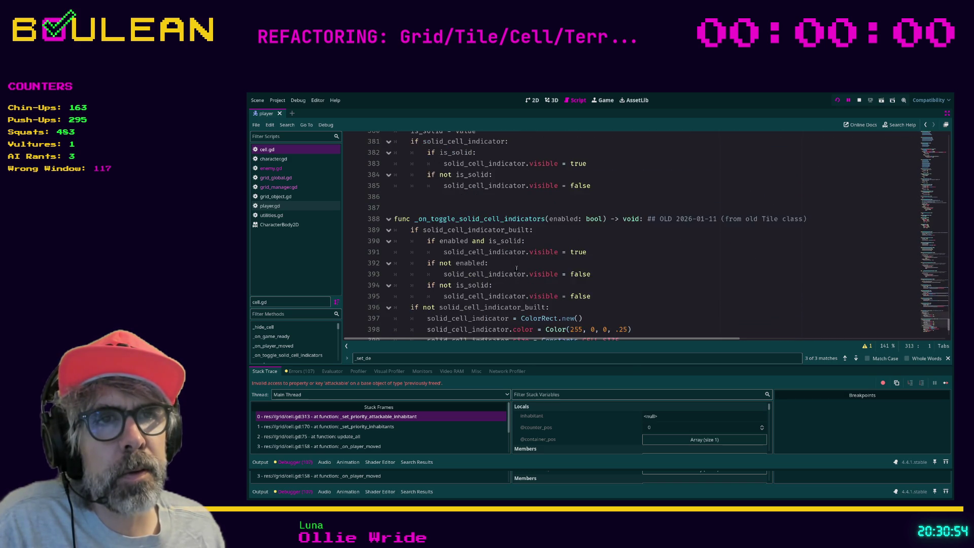
pyautogui.scroll(3, 533, 274)
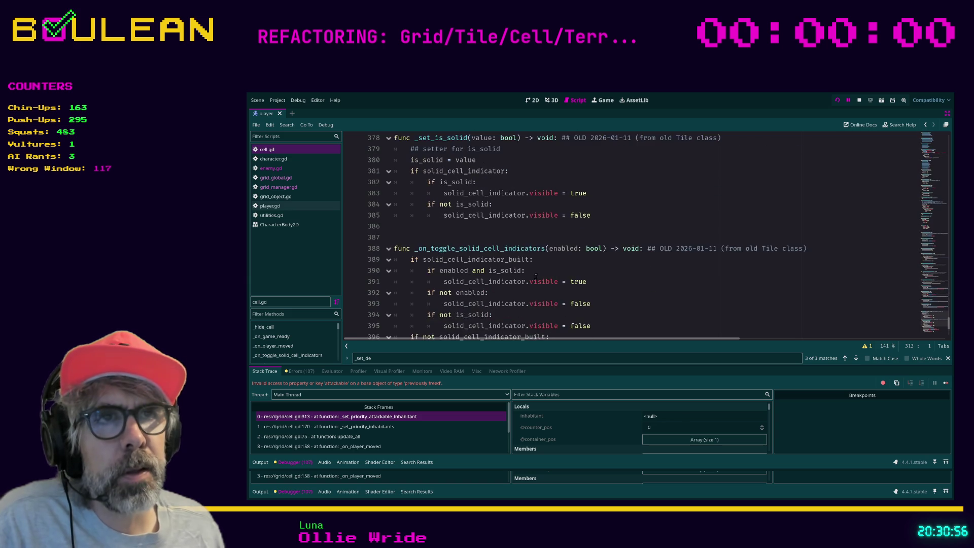
pyautogui.scroll(5, 551, 279)
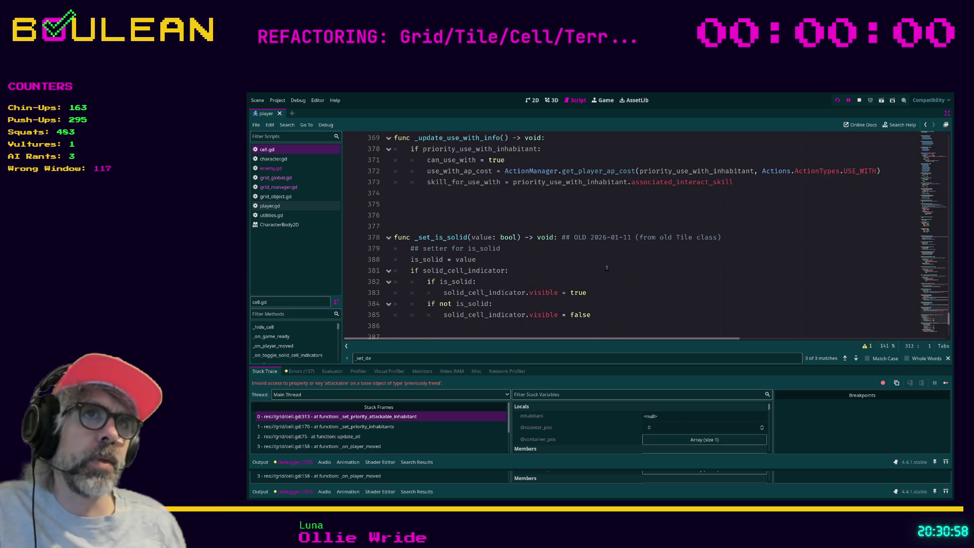
pyautogui.scroll(4, 607, 268)
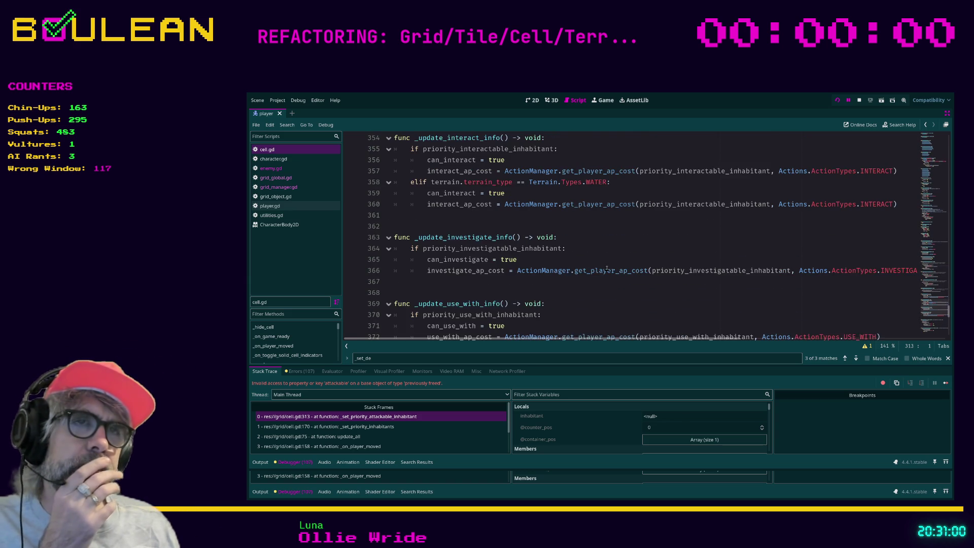
pyautogui.scroll(4, 607, 268)
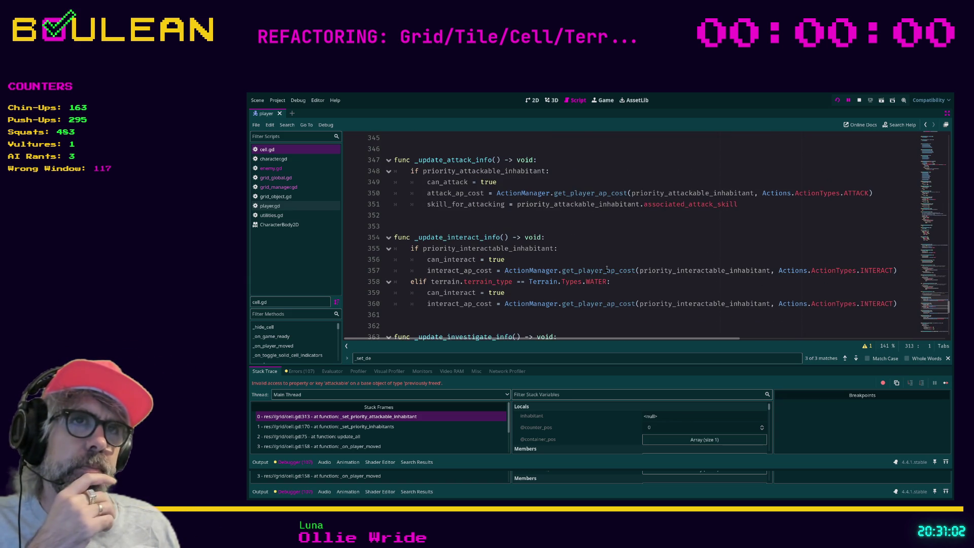
pyautogui.scroll(1, 607, 268)
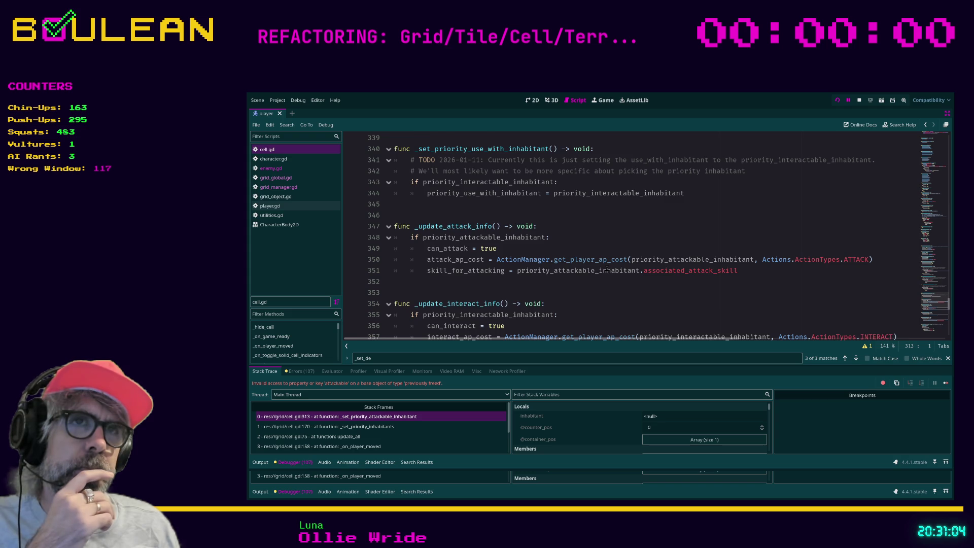
pyautogui.scroll(4, 606, 268)
pyautogui.click(579, 258)
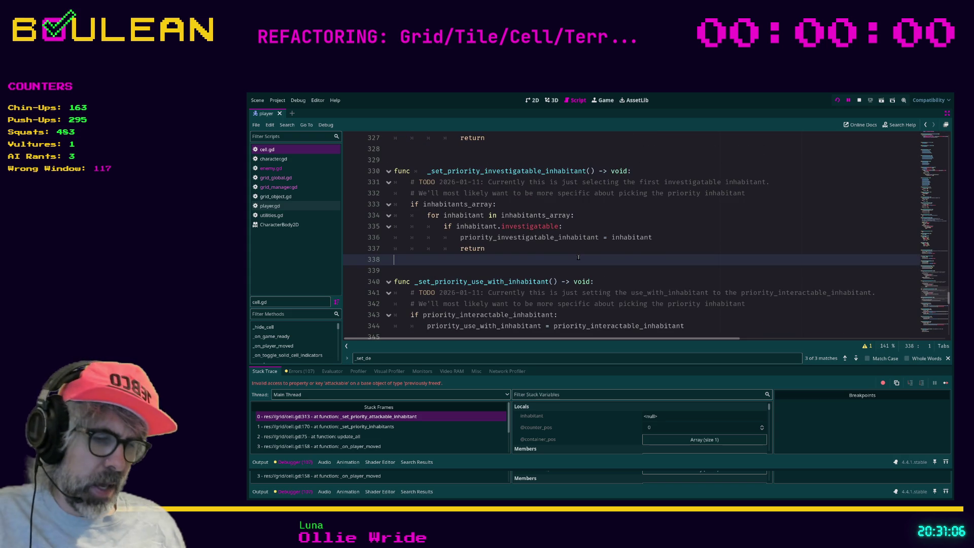
# Step: Search for 'exit' and jump to the remove_inhabitant_from_cell definition from line 123
pyautogui.hotkey('ctrl', 'f')
pyautogui.write('exit')
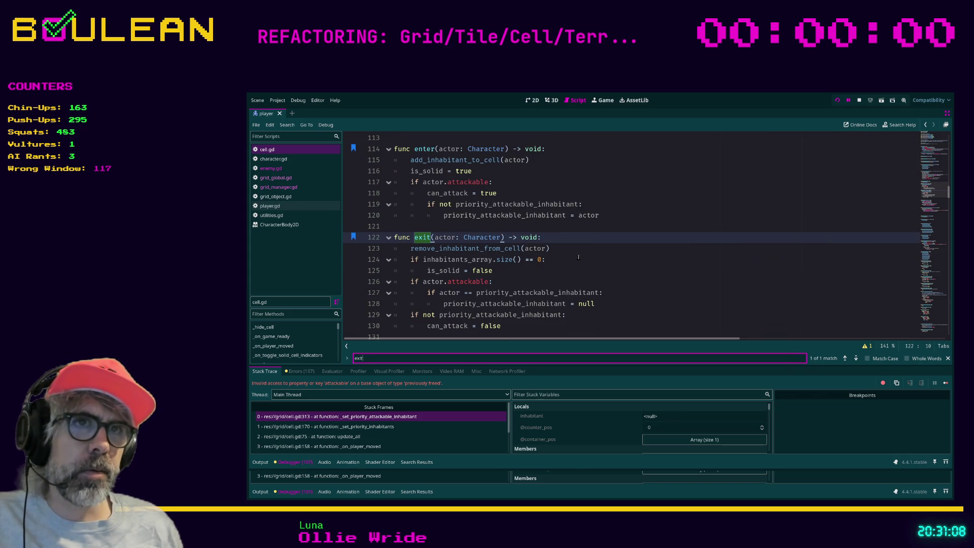
pyautogui.scroll(-1, 578, 258)
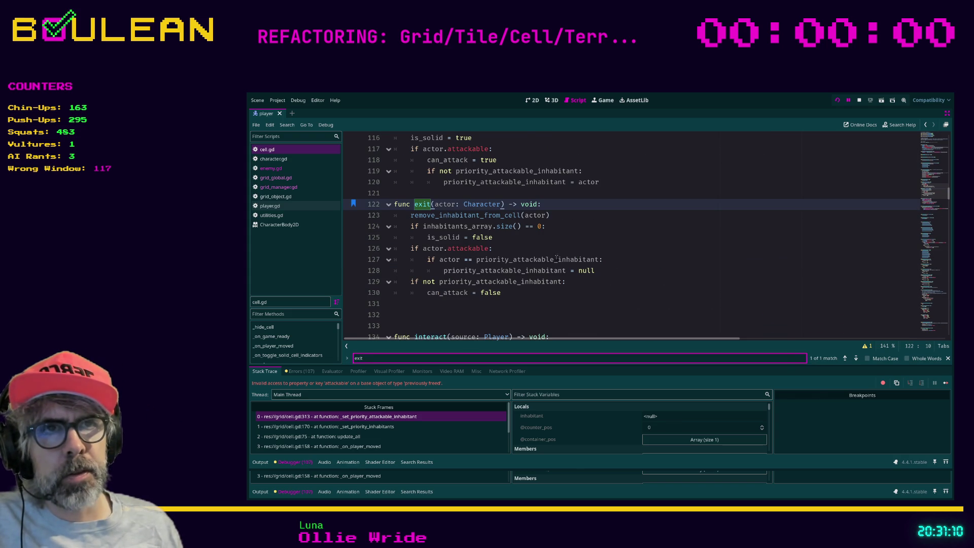
pyautogui.keyDown('ctrl'); pyautogui.click(446, 218); pyautogui.keyUp('ctrl')
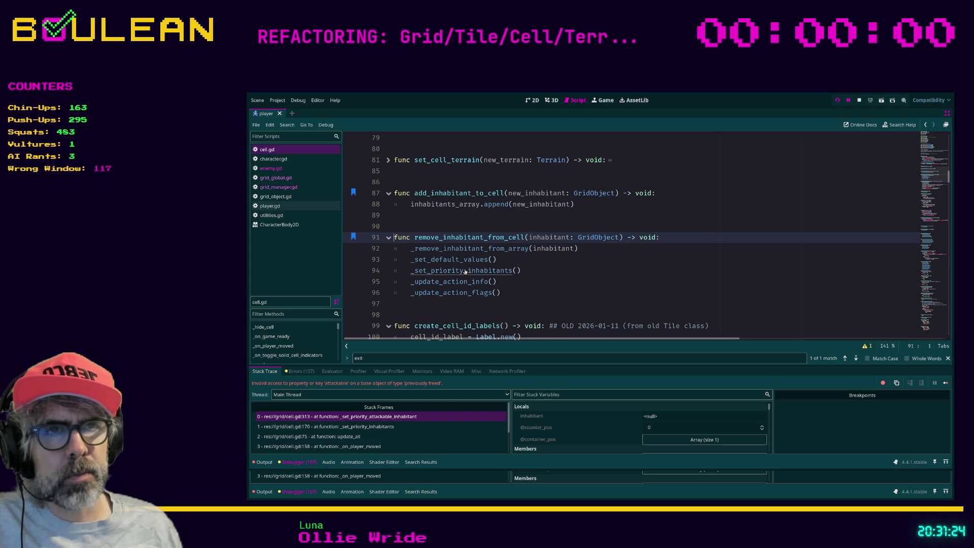
# Step: Follow _set_priority_inhabitants and stack frames 1 and 0 to line 313's attackable check
pyautogui.keyDown('ctrl'); pyautogui.click(466, 272); pyautogui.keyUp('ctrl')
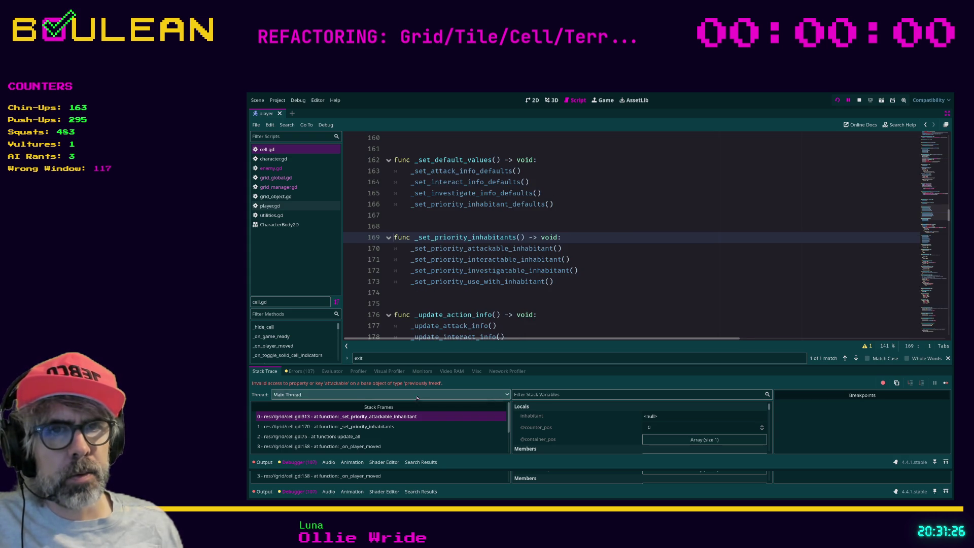
pyautogui.click(413, 427)
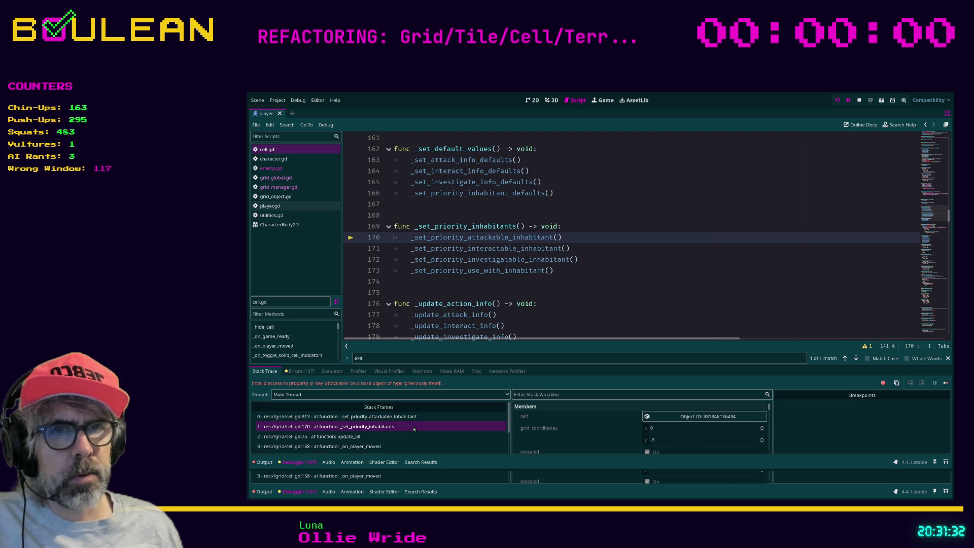
pyautogui.click(414, 416)
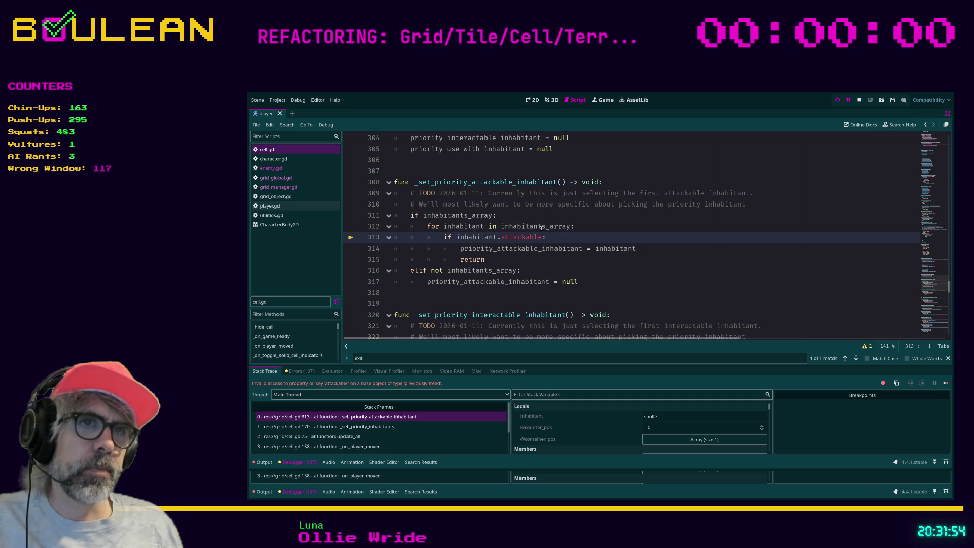
pyautogui.click(569, 238)
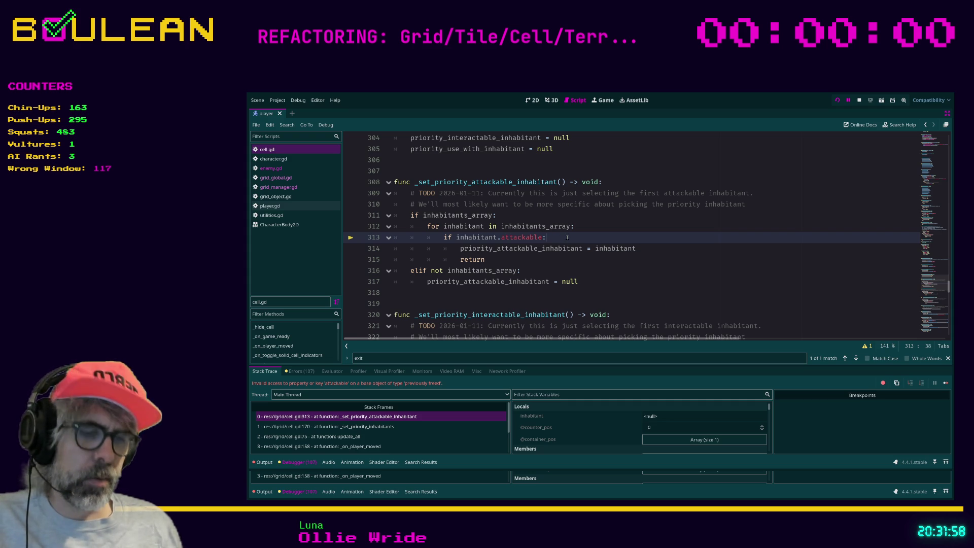
# Step: Review the bookmarked add/remove inhabitant functions and _remove_inhabitant_from_array's erase call, then open enemy.gd
pyautogui.hotkey('ctrl', 'b')
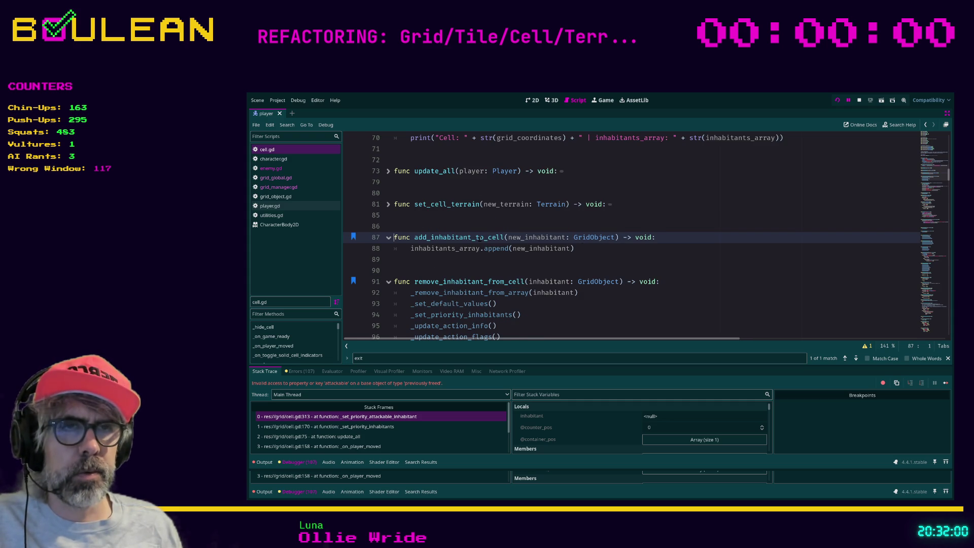
pyautogui.hotkey('ctrl', 'b')
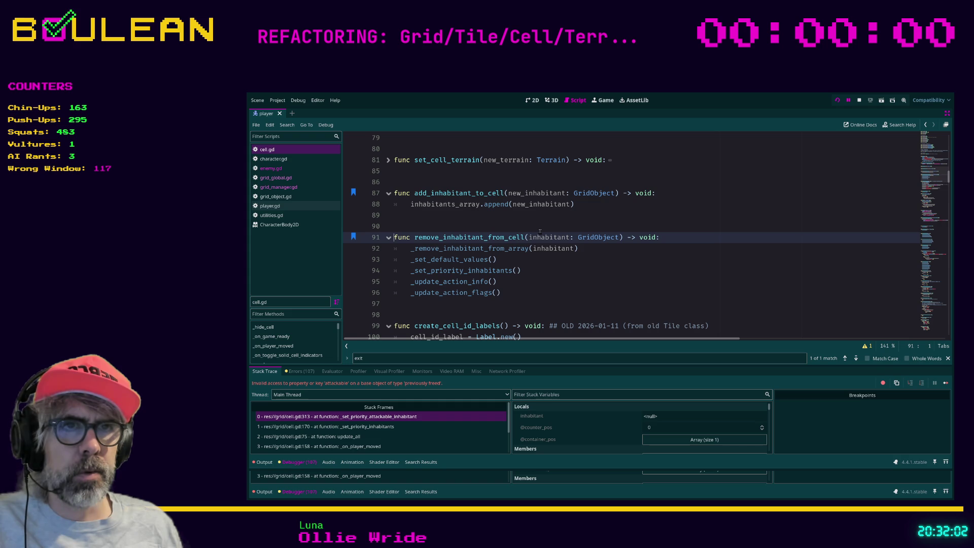
pyautogui.keyDown('ctrl'); pyautogui.click(499, 250); pyautogui.keyUp('ctrl')
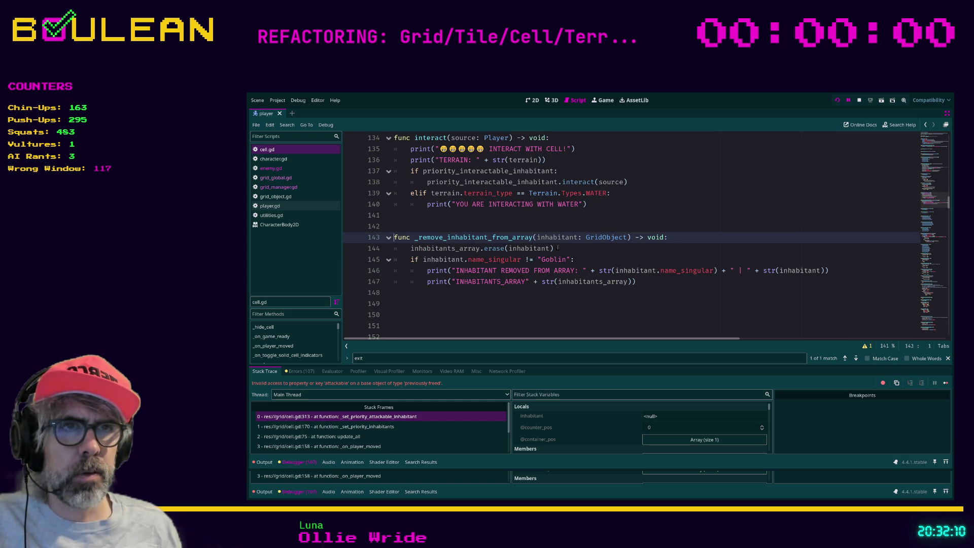
pyautogui.click(558, 248)
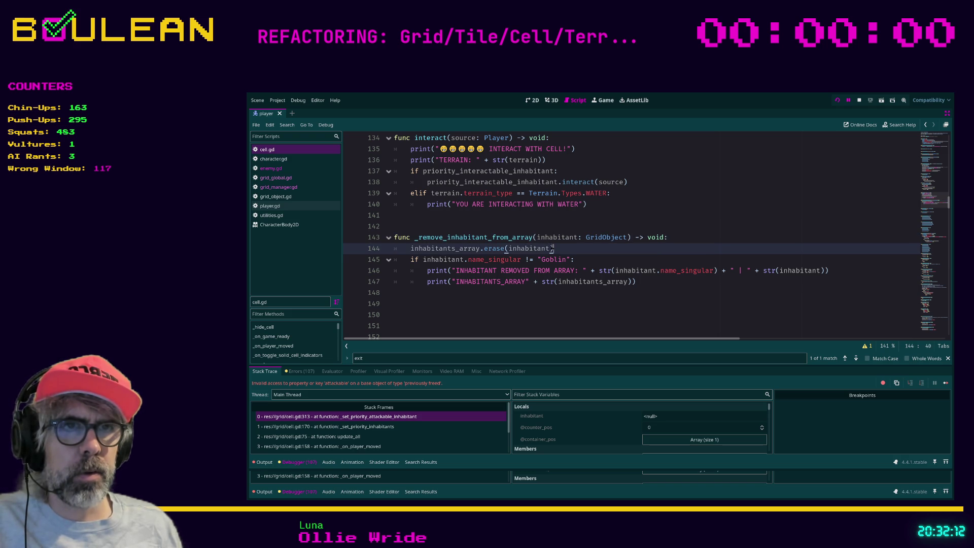
pyautogui.hotkey('ctrl', 'b')
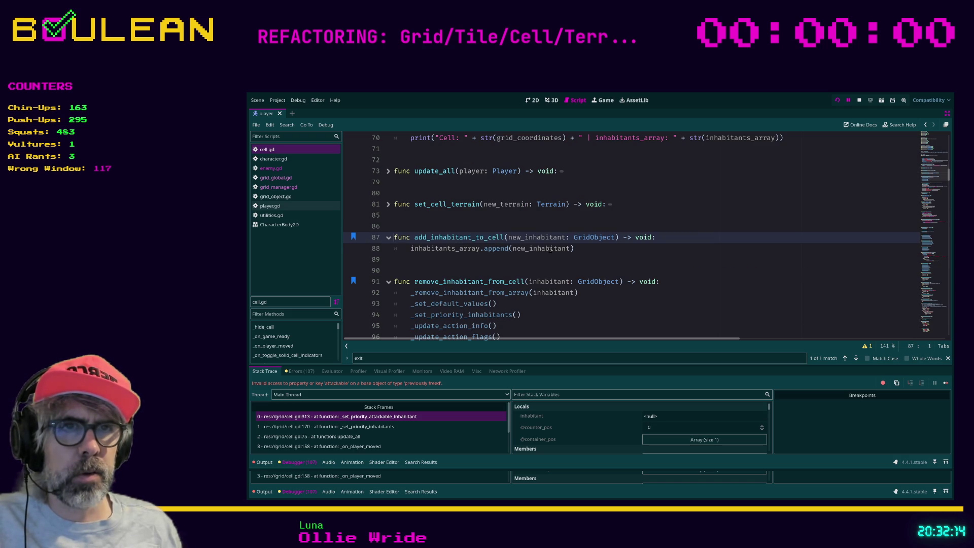
pyautogui.scroll(-3, 551, 249)
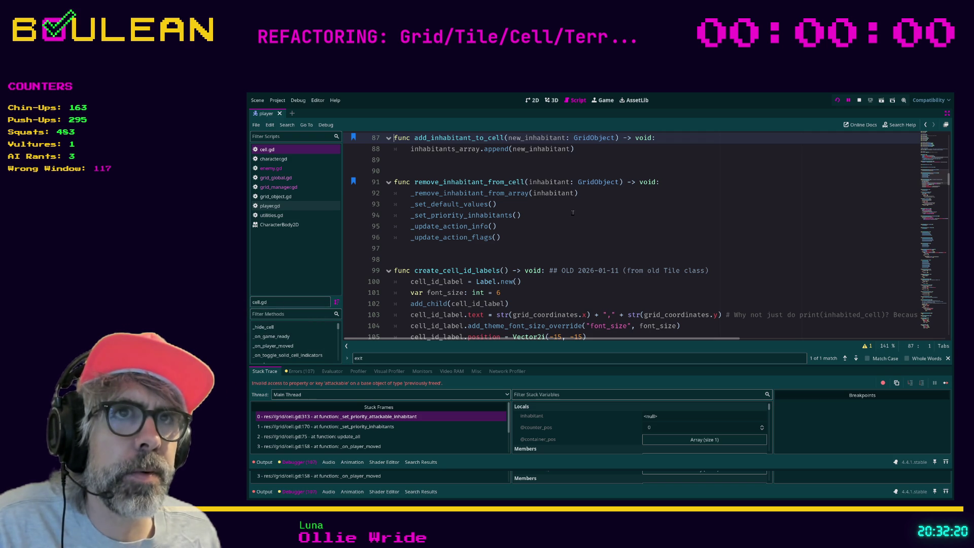
pyautogui.scroll(1, 569, 209)
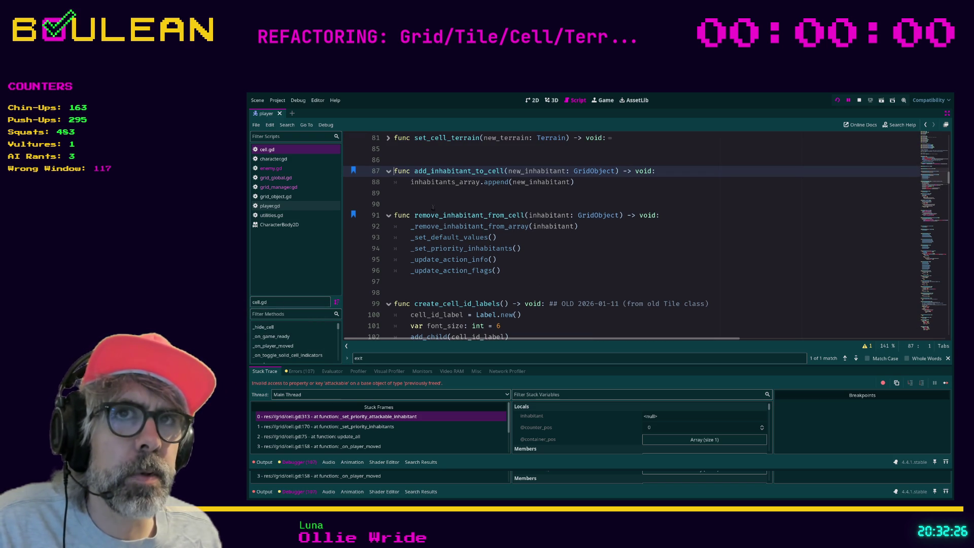
pyautogui.click(276, 169)
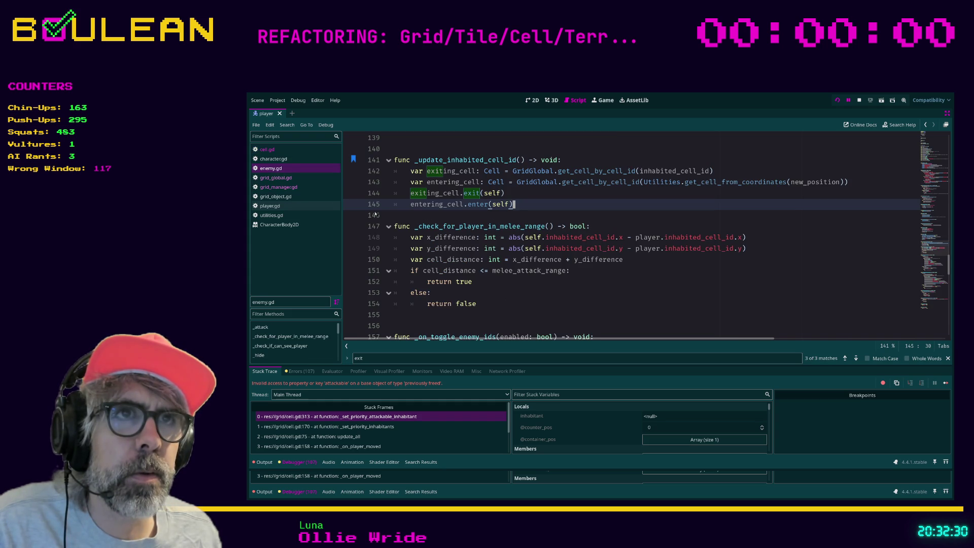
# Step: Search enemy.gd for 'remove_in' to locate its cell call, then open cell.gd's _on_player_moved frame
pyautogui.click(413, 212)
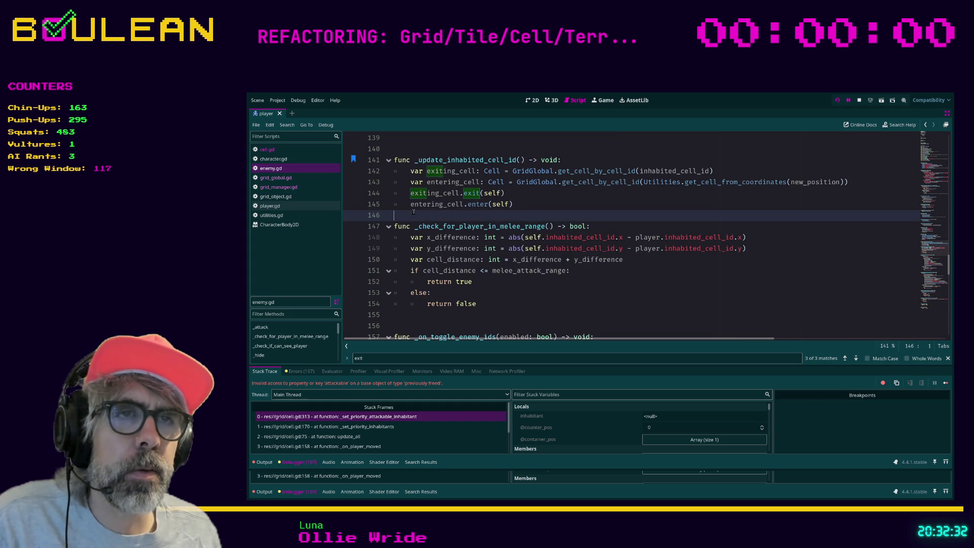
pyautogui.scroll(-10, 414, 212)
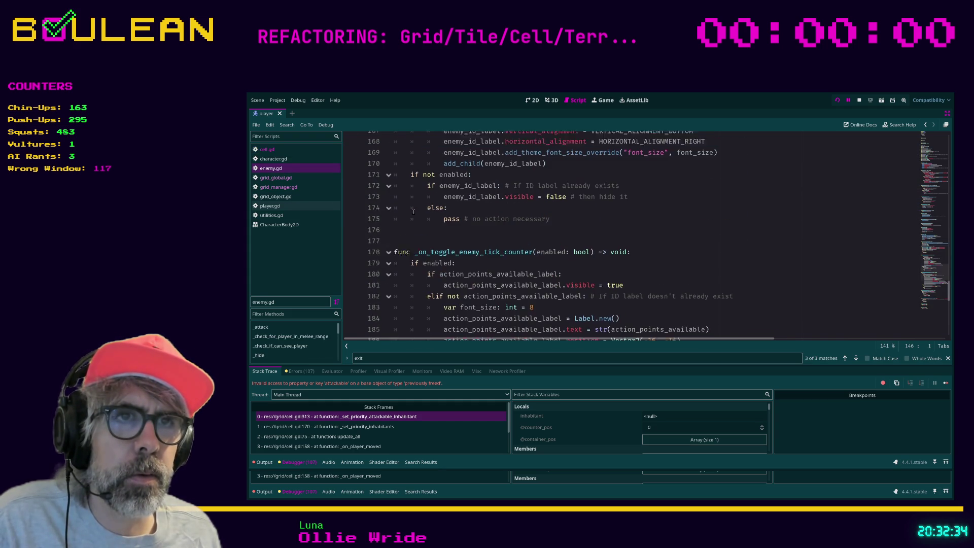
pyautogui.scroll(-7, 413, 212)
pyautogui.scroll(-4, 413, 212)
pyautogui.scroll(2, 463, 227)
pyautogui.scroll(-2, 477, 231)
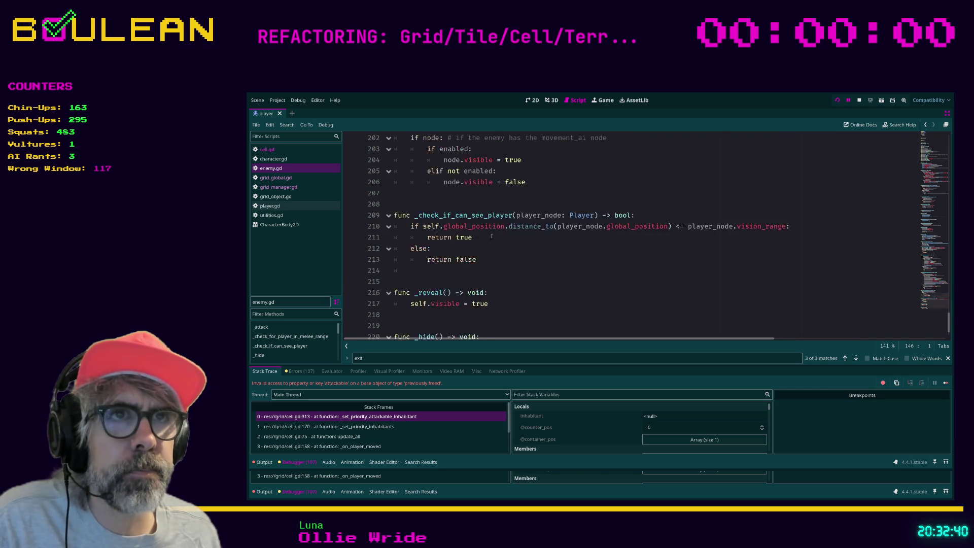
pyautogui.scroll(1, 488, 235)
pyautogui.hotkey('ctrl', 'f')
pyautogui.write('remove')
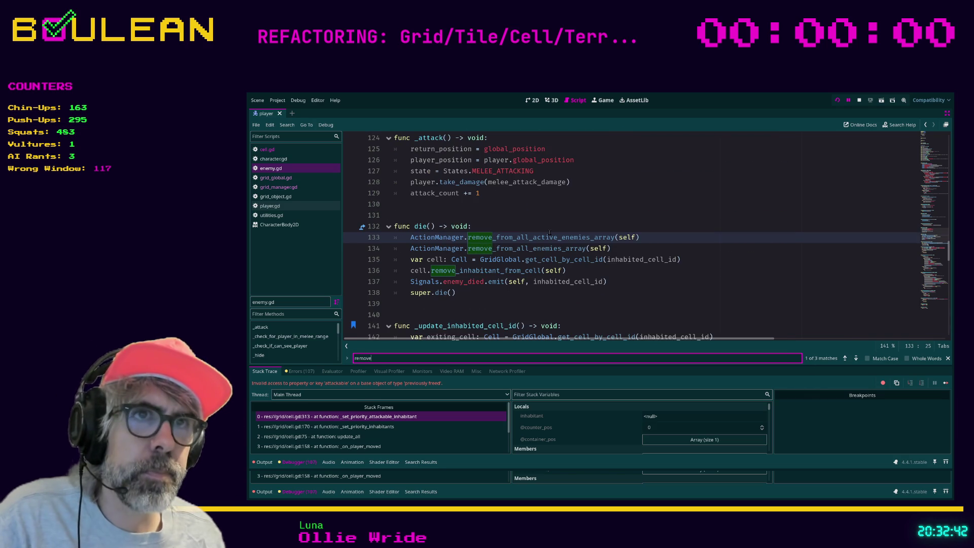
pyautogui.write('_in')
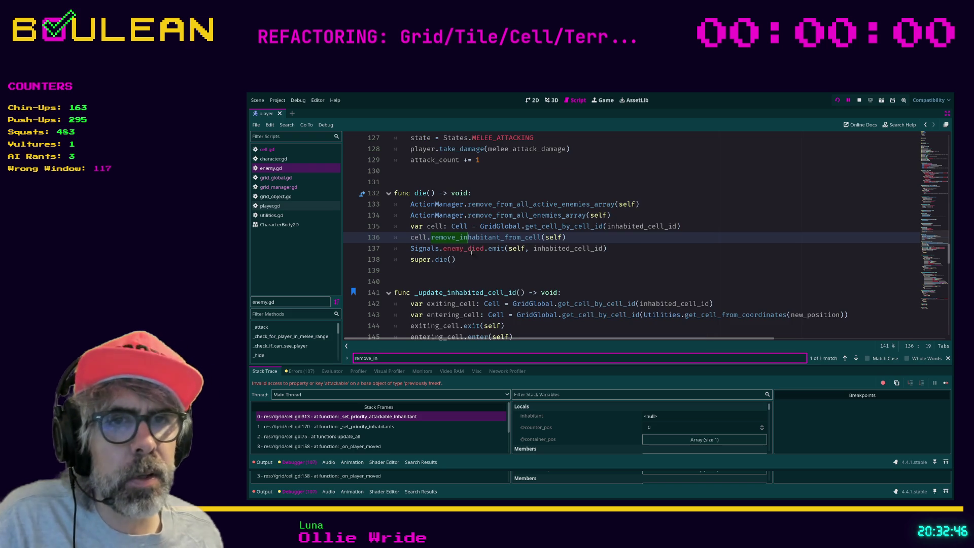
pyautogui.click(385, 447)
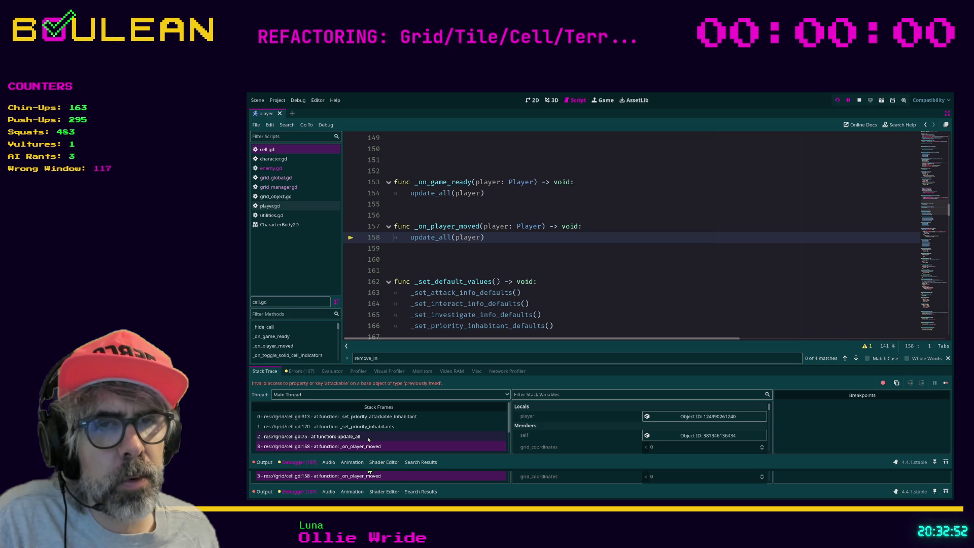
# Step: Step through the update_all and _on_player_moved stack frames in cell.gd
pyautogui.click(369, 438)
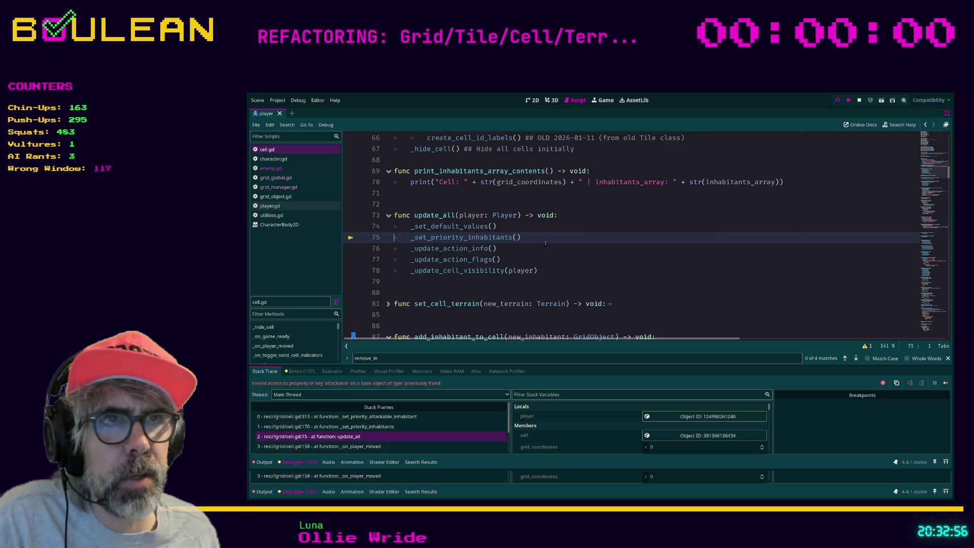
pyautogui.scroll(10, 545, 243)
pyautogui.scroll(-5, 435, 266)
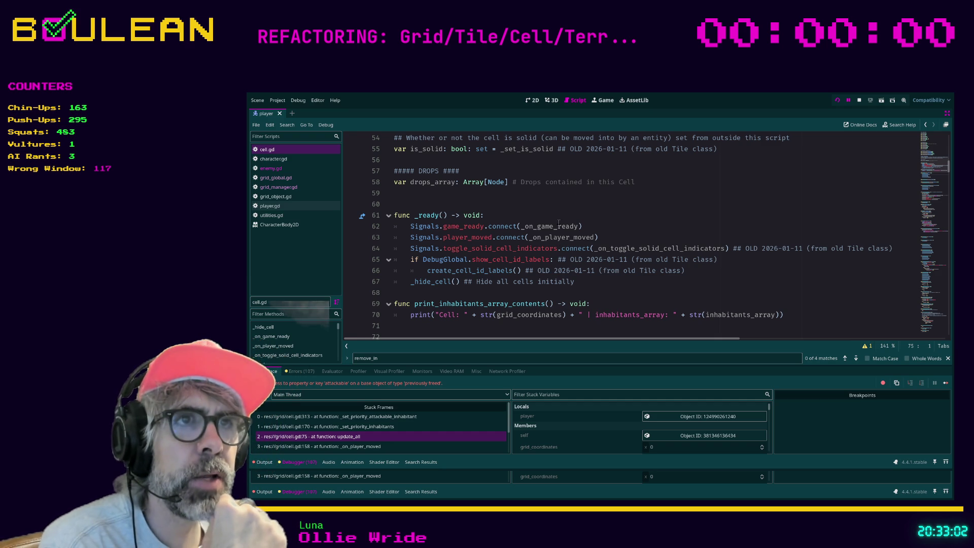
pyautogui.scroll(-2, 558, 228)
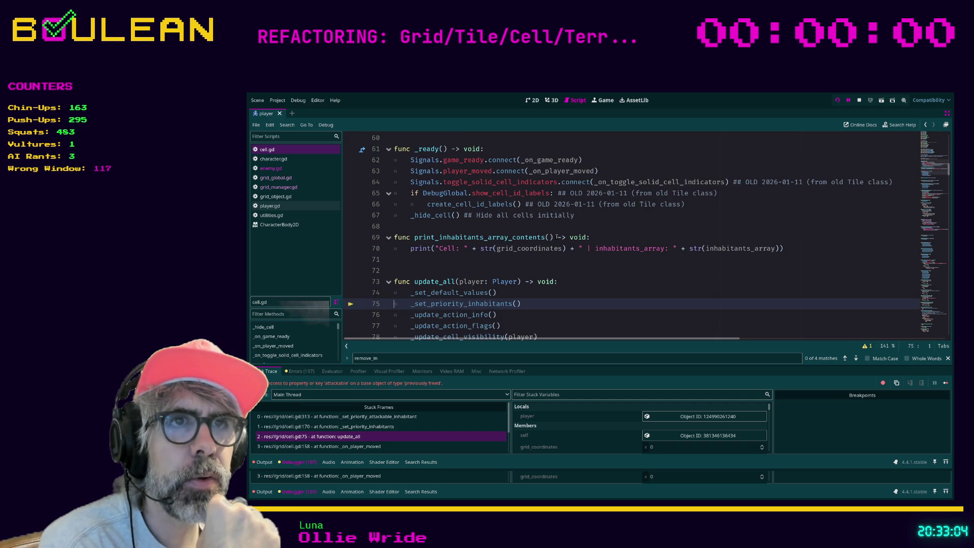
pyautogui.keyDown('ctrl'); pyautogui.click(551, 174); pyautogui.keyUp('ctrl')
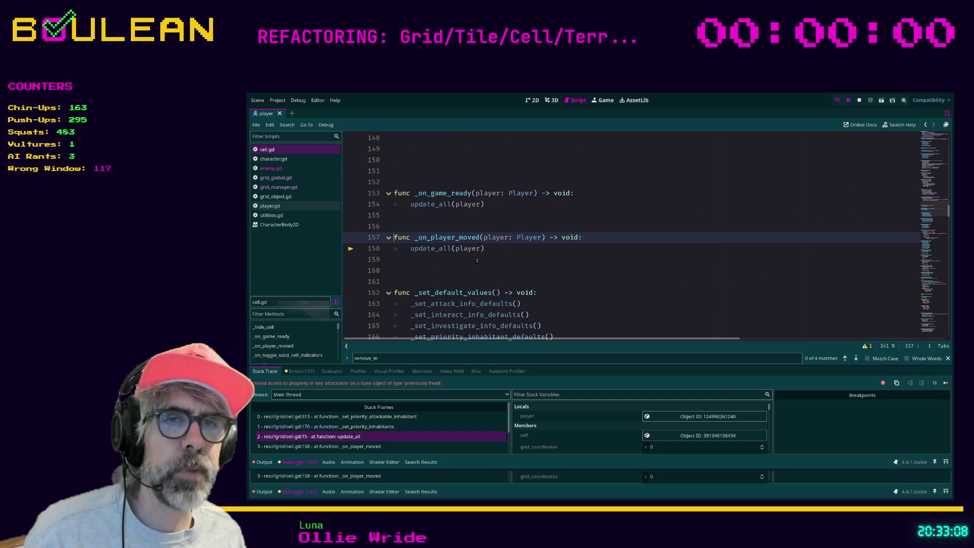
# Step: Select the line-170 frame, enlarge the debugger and expand inhabitants_array to see its null entry
pyautogui.click(390, 427)
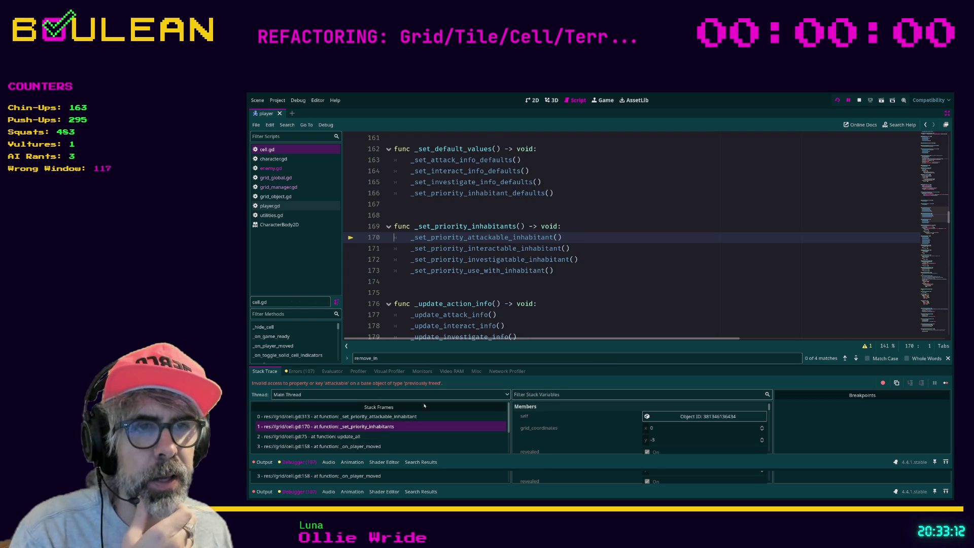
pyautogui.moveTo(428, 364); pyautogui.dragTo(428, 332)
pyautogui.scroll(-3, 574, 382)
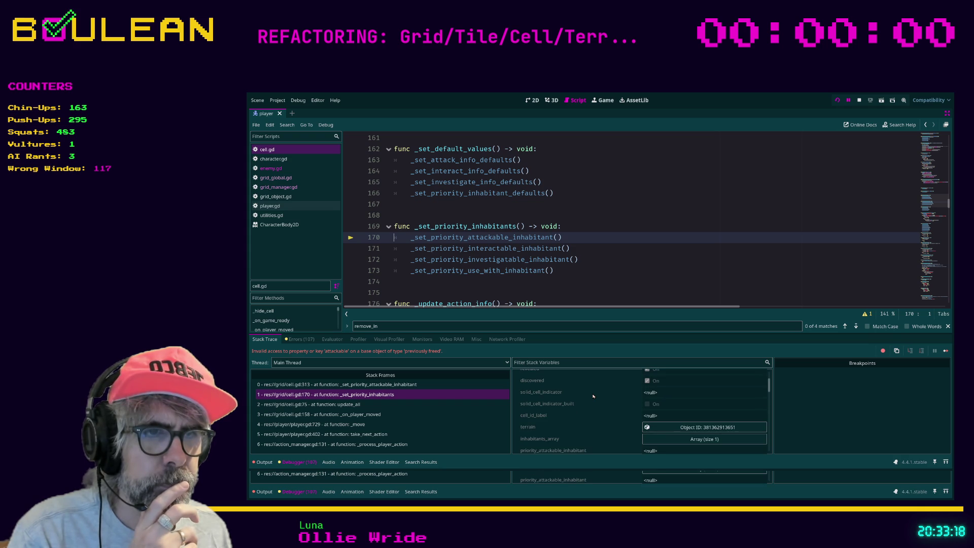
pyautogui.click(657, 443)
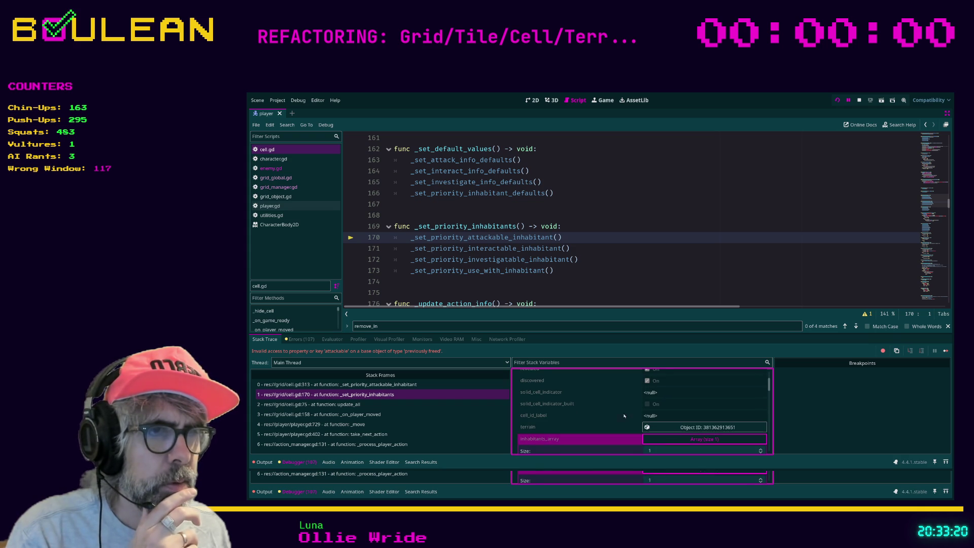
pyautogui.scroll(-1, 593, 410)
pyautogui.scroll(-1, 593, 410)
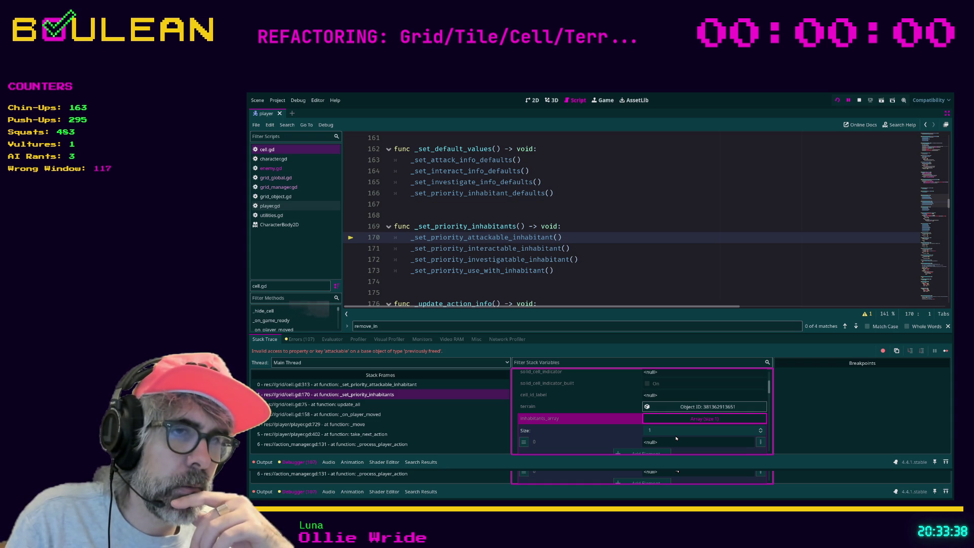
pyautogui.scroll(-2, 615, 278)
pyautogui.click(615, 280)
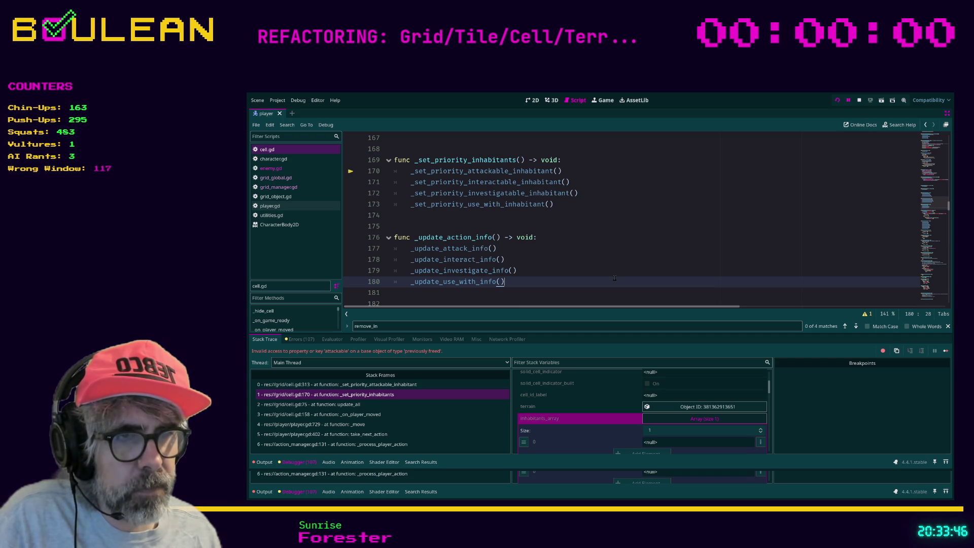
# Step: Search for 'erase' and compare the update_all and line-170 _set_priority_inhabitants frames
pyautogui.hotkey('ctrl', 'f')
pyautogui.write('erase')
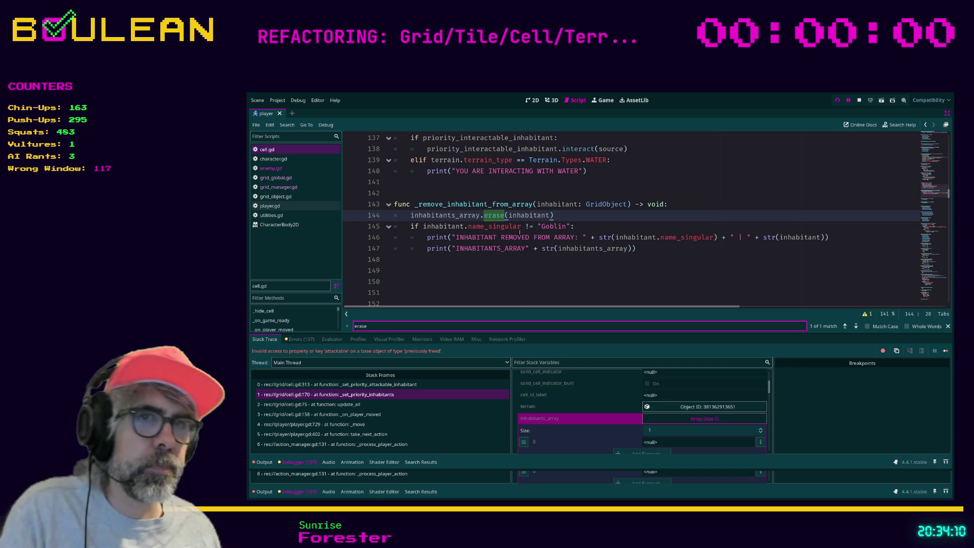
pyautogui.click(360, 408)
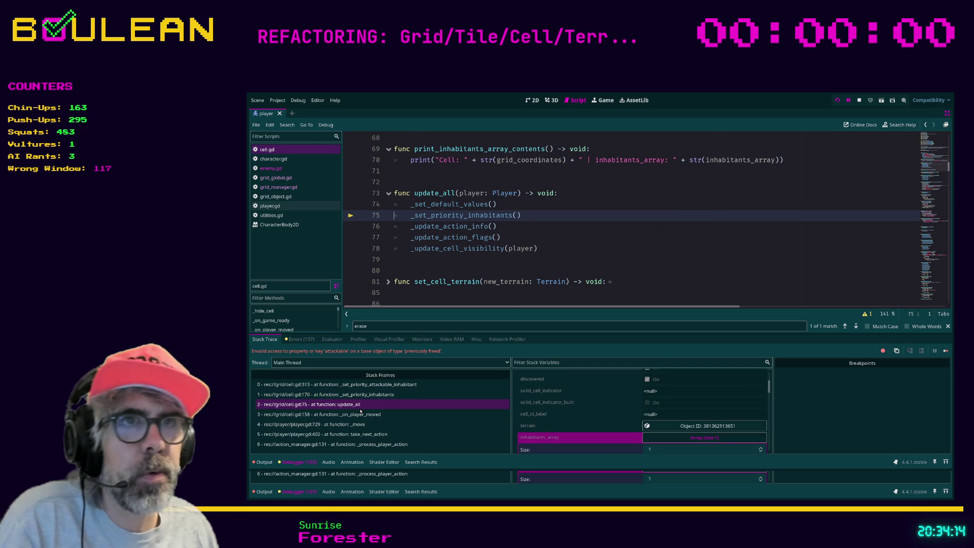
pyautogui.click(355, 395)
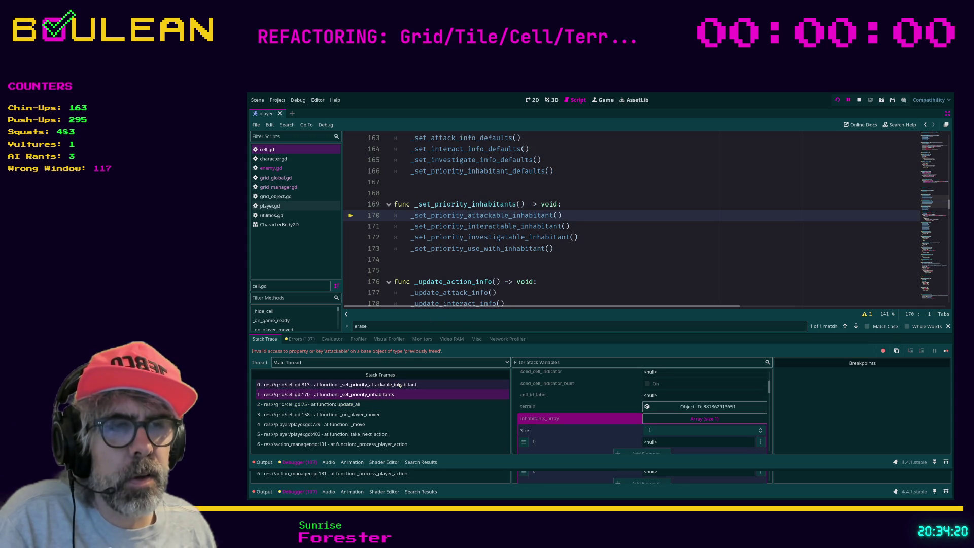
pyautogui.scroll(-2, 674, 417)
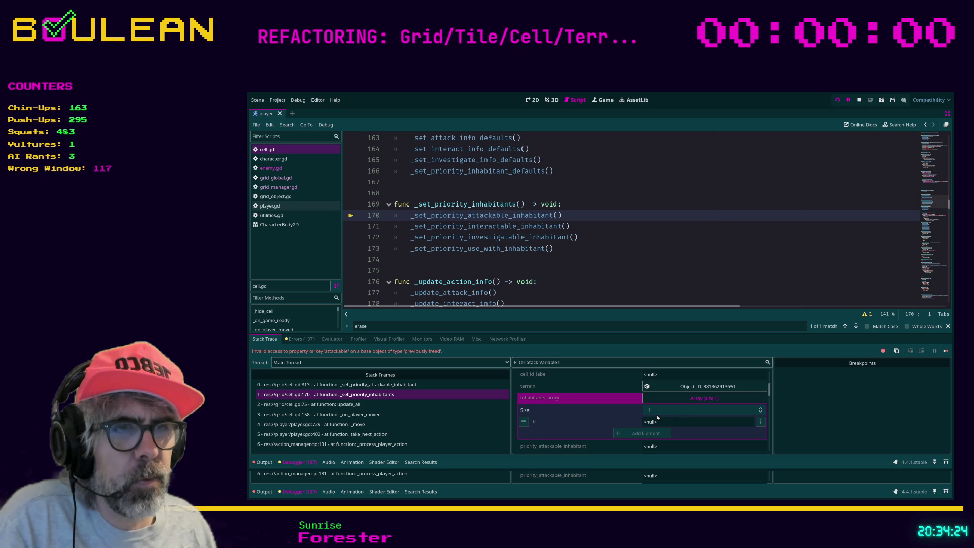
pyautogui.click(388, 406)
pyautogui.write('array')
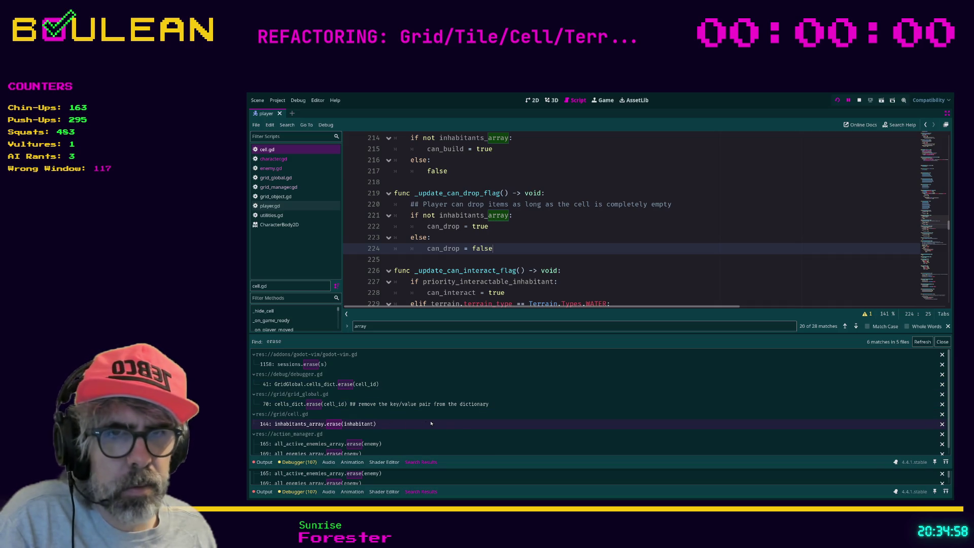
# Step: Open the inhabitants_array.erase match at cell.gd line 144, then move to line 130 in exit
pyautogui.scroll(-1, 457, 422)
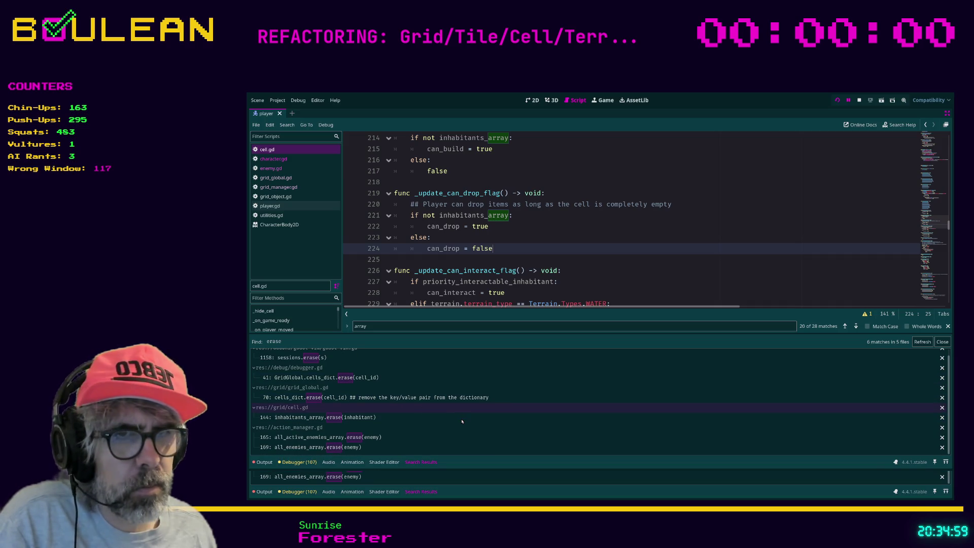
pyautogui.click(365, 419)
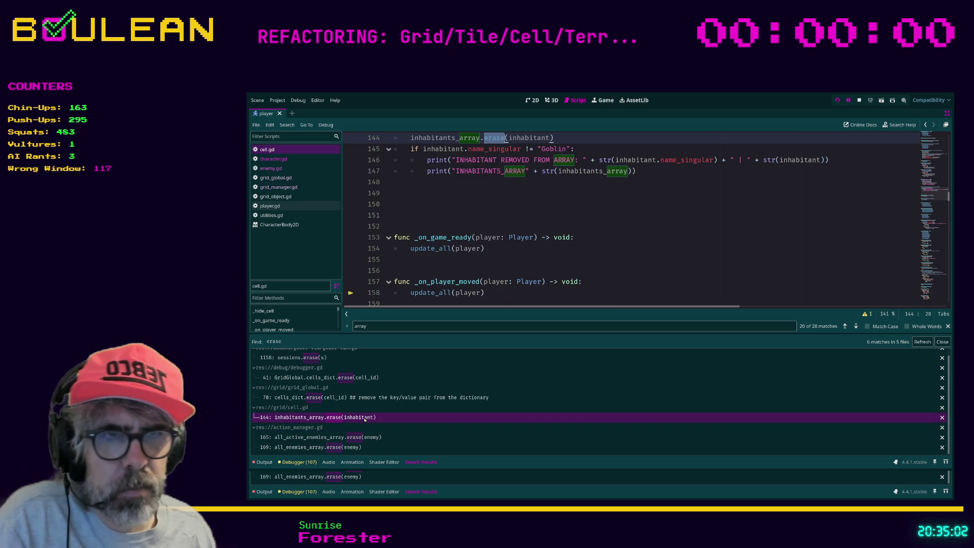
pyautogui.scroll(1, 544, 263)
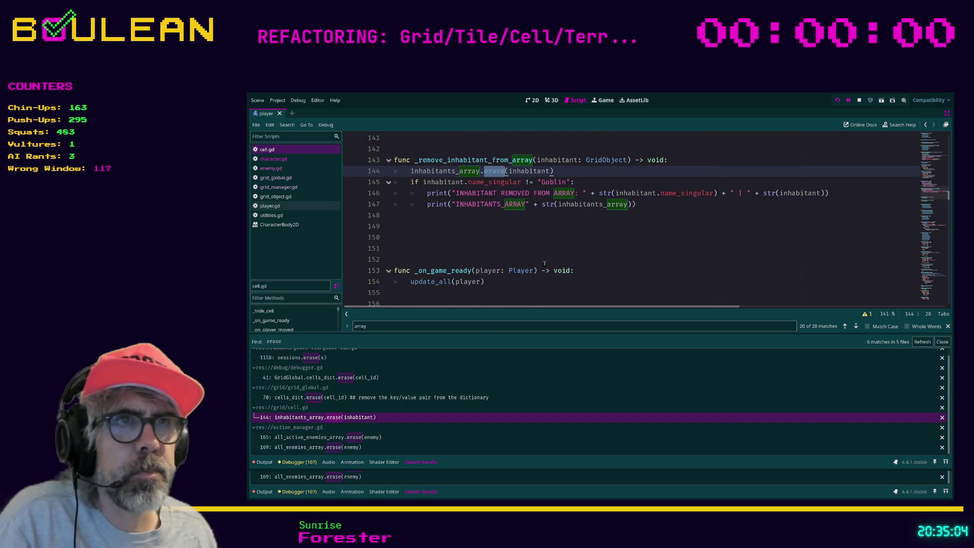
pyautogui.scroll(1, 545, 263)
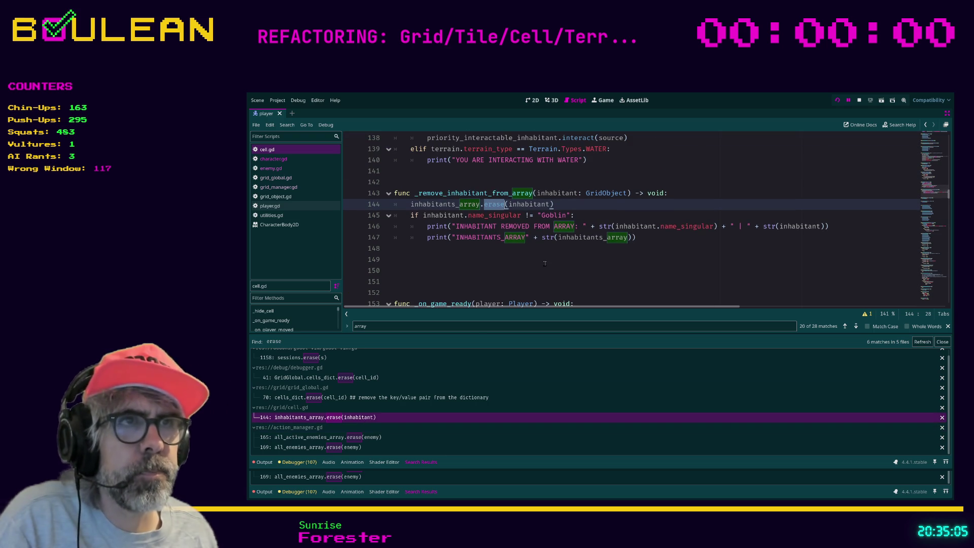
pyautogui.click(477, 252)
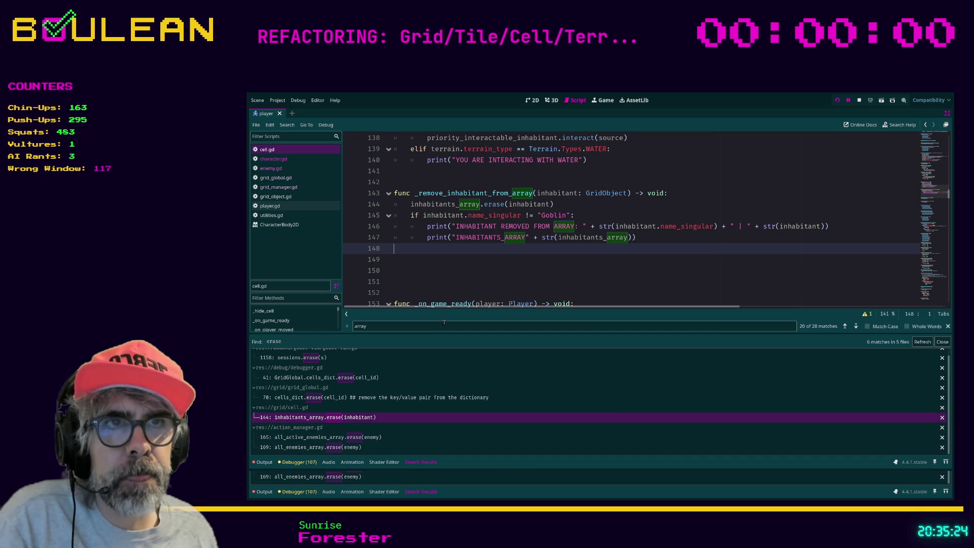
pyautogui.click(455, 285)
pyautogui.scroll(10, 455, 286)
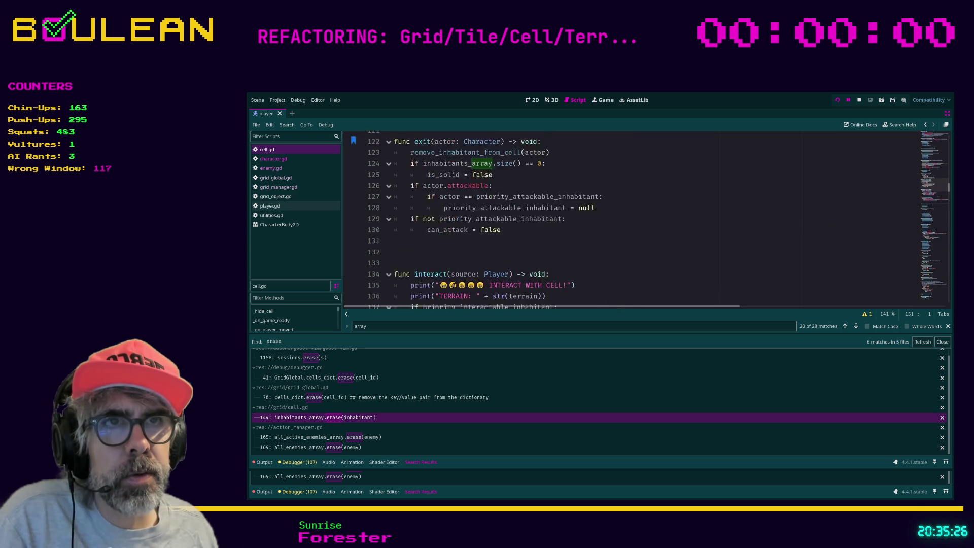
pyautogui.scroll(-4, 456, 287)
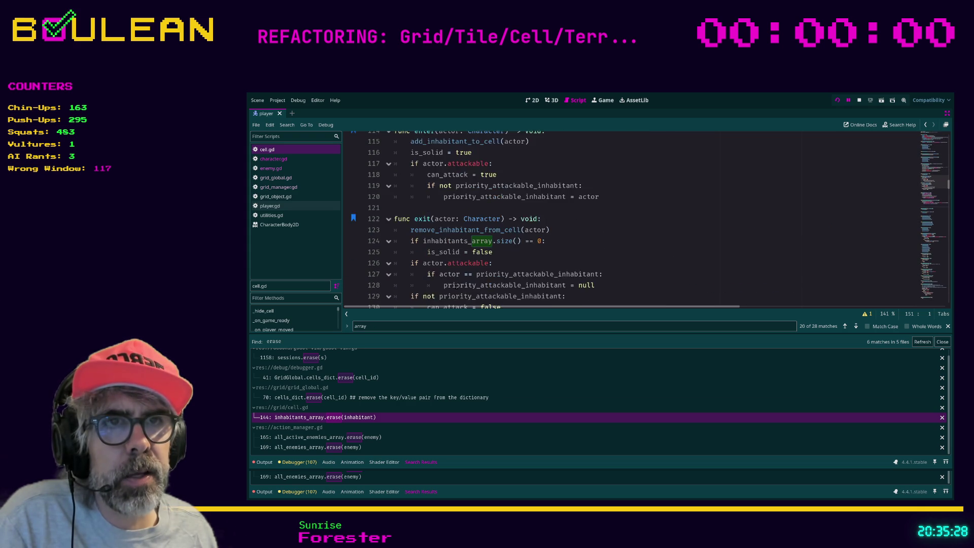
pyautogui.click(515, 280)
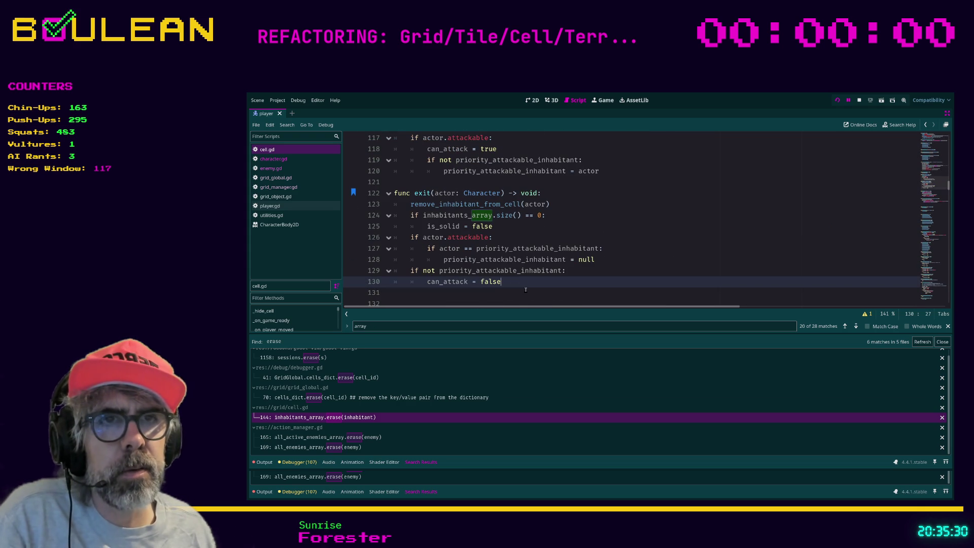
# Step: Try adding an update_all() call on line 131 of exit, then delete it again
pyautogui.press('Return')
pyautogui.press('BackSpace')
pyautogui.write('up')
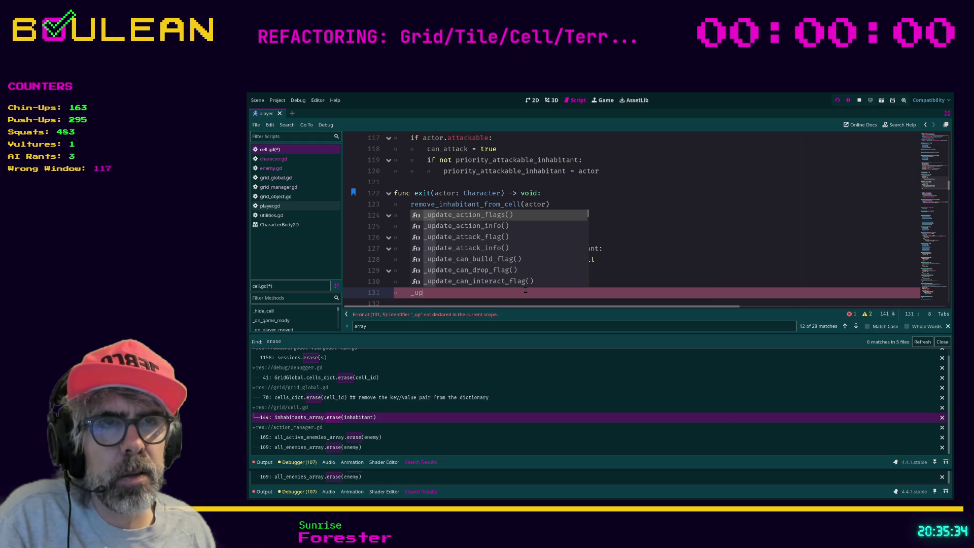
pyautogui.press('BackSpace')
pyautogui.press('BackSpace')
pyautogui.press('BackSpace')
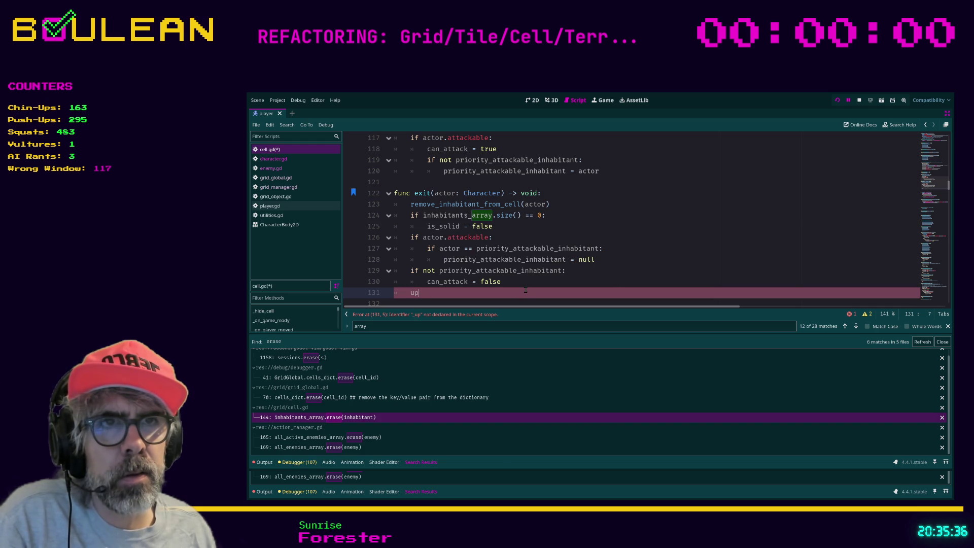
pyautogui.press('Return')
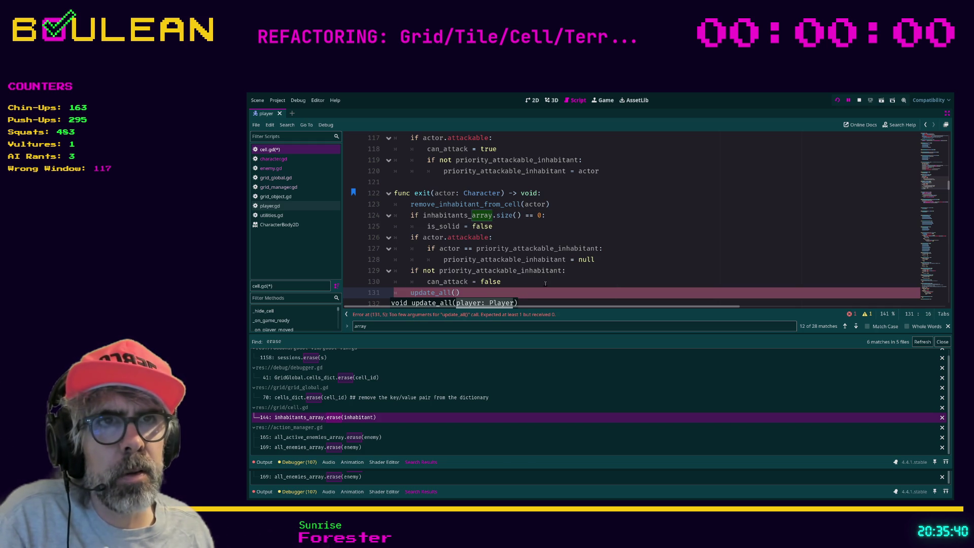
pyautogui.scroll(-1, 538, 279)
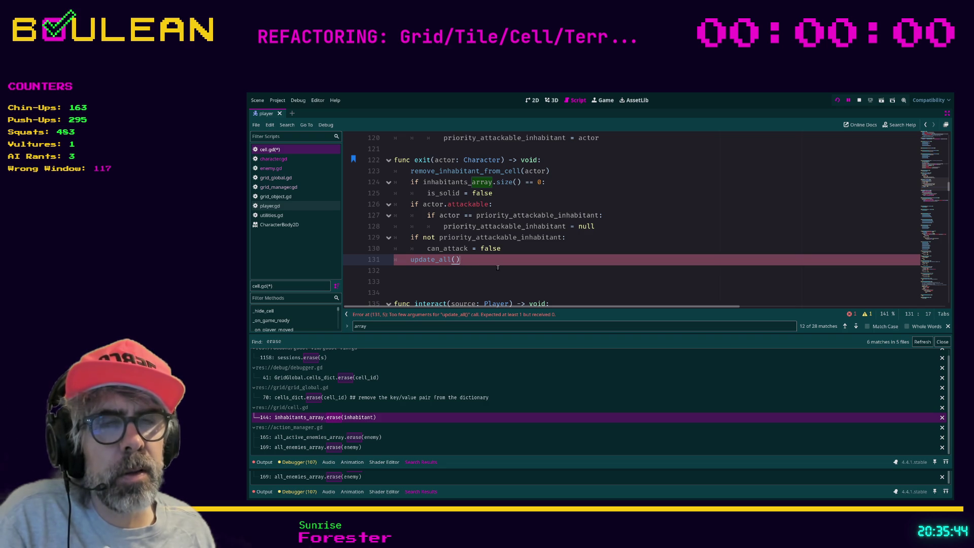
pyautogui.hotkey('shift', 'Home')
pyautogui.hotkey('shift', 'Home')
pyautogui.press('BackSpace')
# Step: Scroll through the inhabitant functions and navigate back to enemy.gd's die() function
pyautogui.scroll(4, 511, 268)
pyautogui.scroll(5, 510, 268)
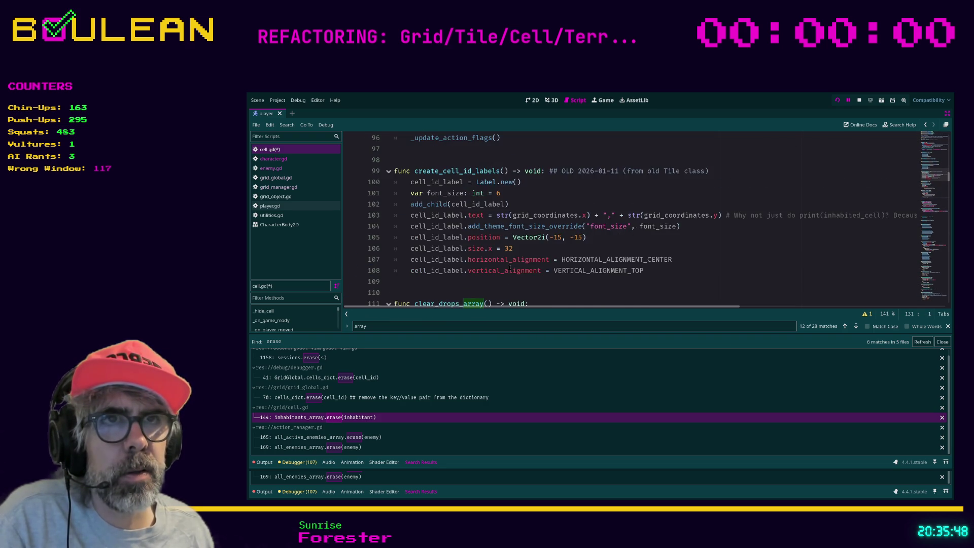
pyautogui.scroll(4, 510, 267)
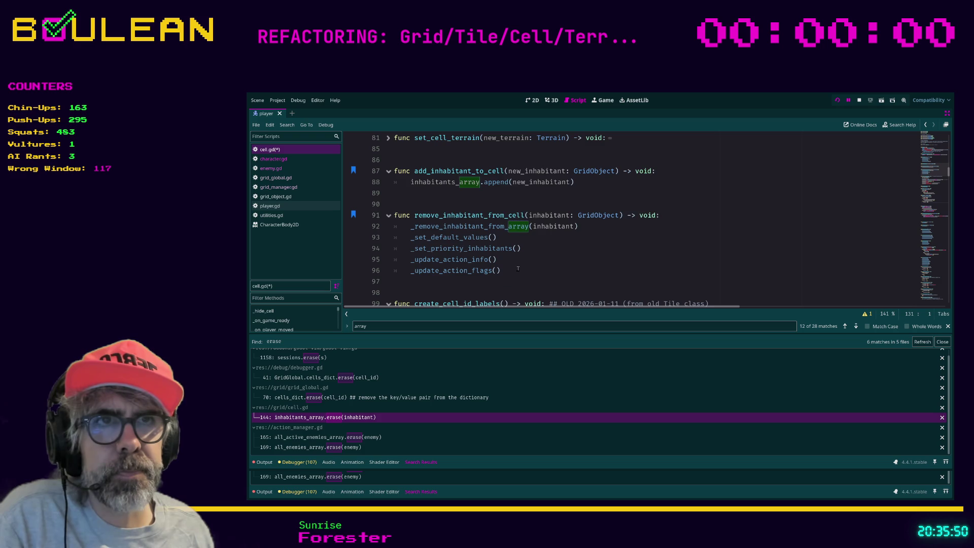
pyautogui.scroll(1, 524, 271)
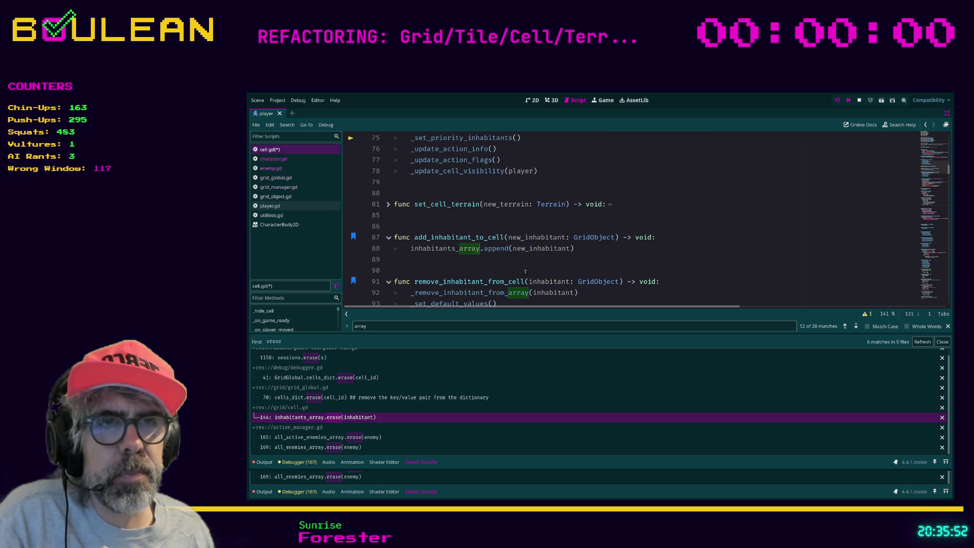
pyautogui.scroll(-2, 525, 272)
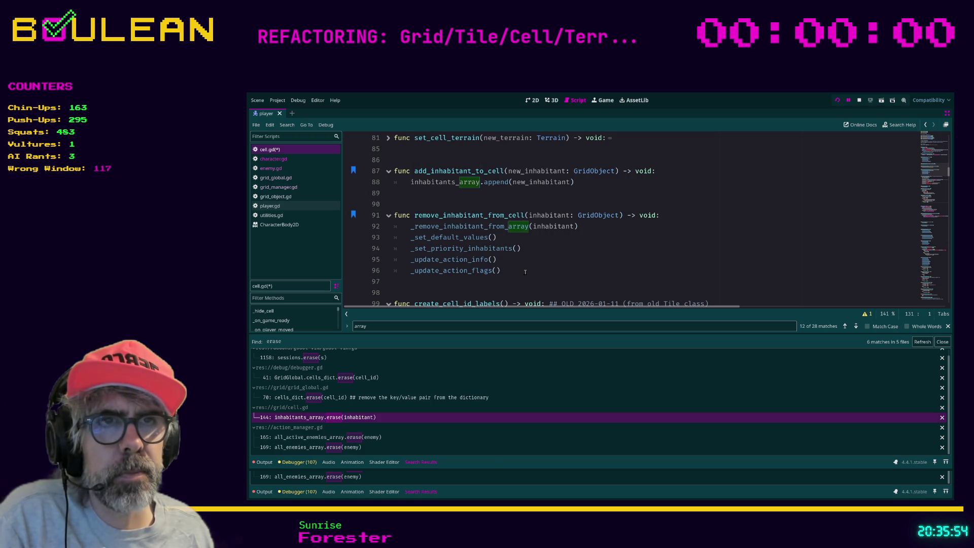
pyautogui.scroll(1, 526, 272)
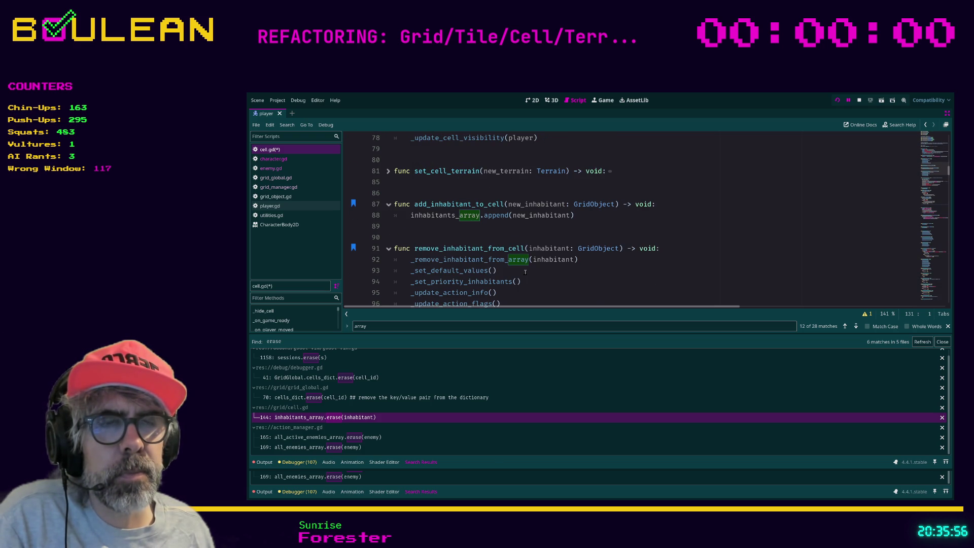
pyautogui.scroll(1, 525, 273)
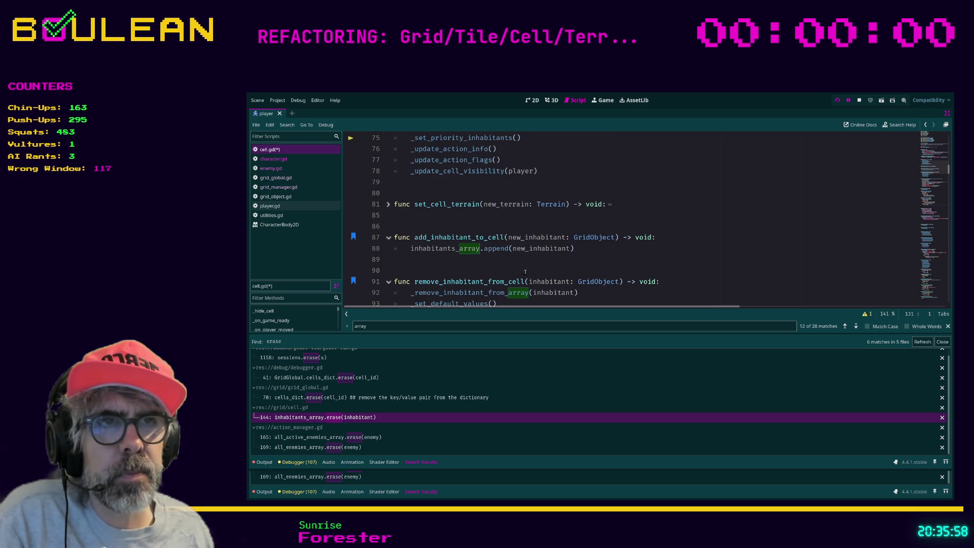
pyautogui.scroll(-1, 526, 272)
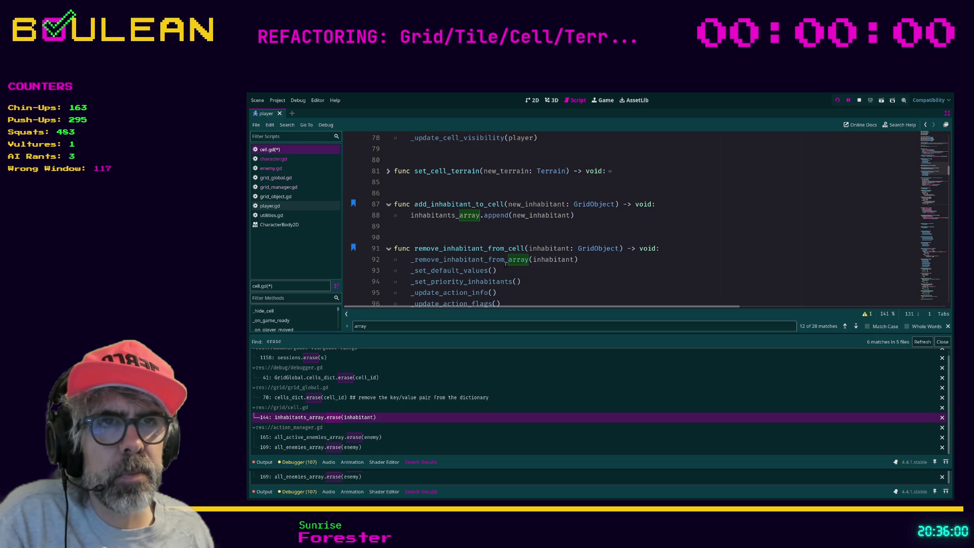
pyautogui.scroll(-4, 511, 259)
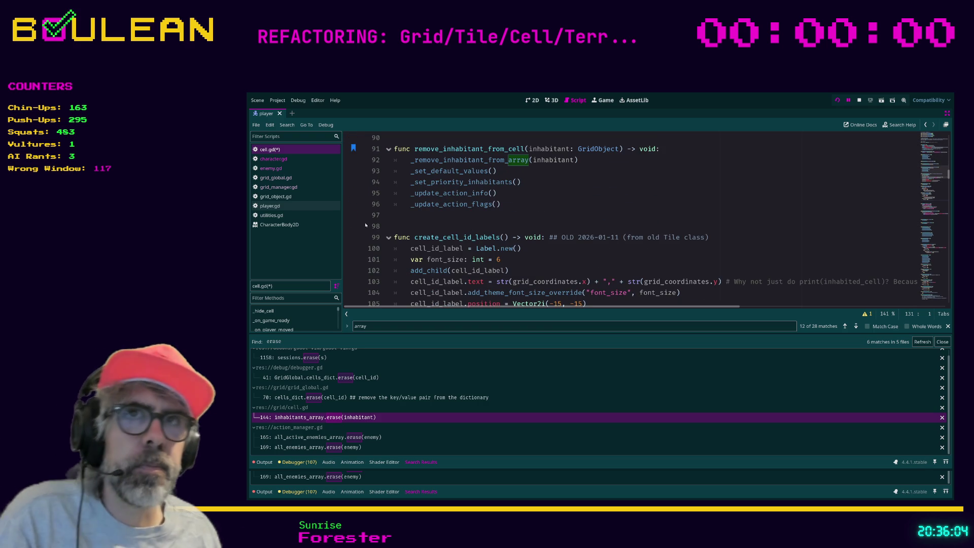
pyautogui.hotkey('alt', 'Left')
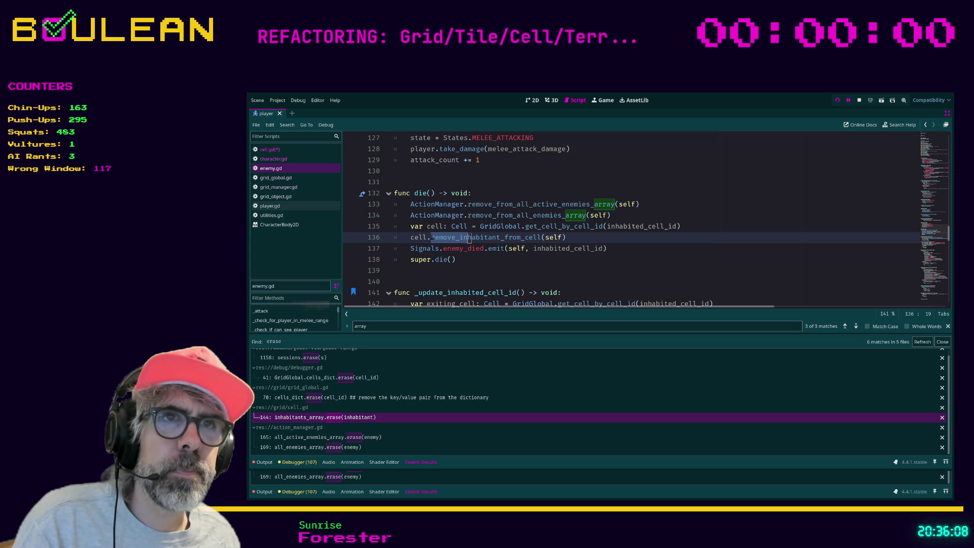
# Step: Stop the running game and follow enemy.gd's super.die() to the parent die() in grid_object.gd
pyautogui.press('Left')
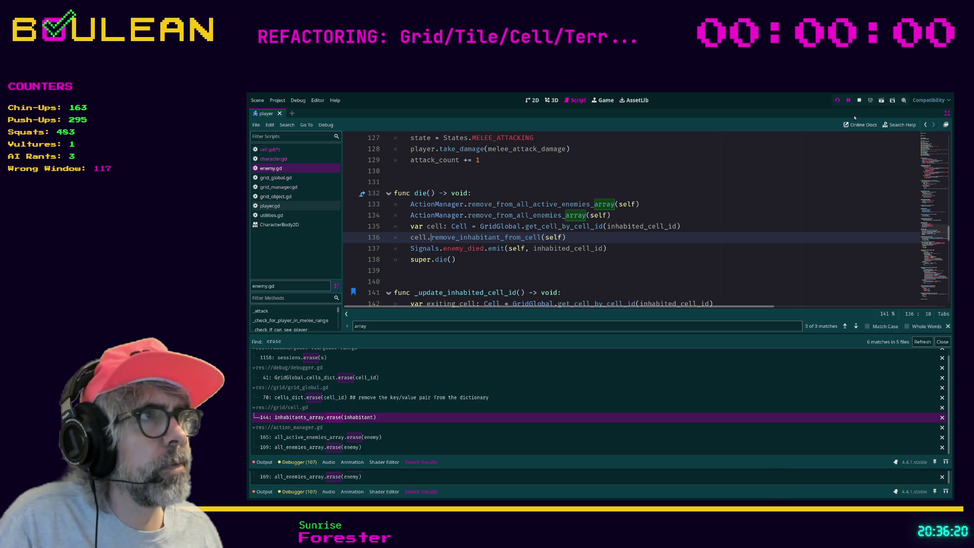
pyautogui.click(859, 100)
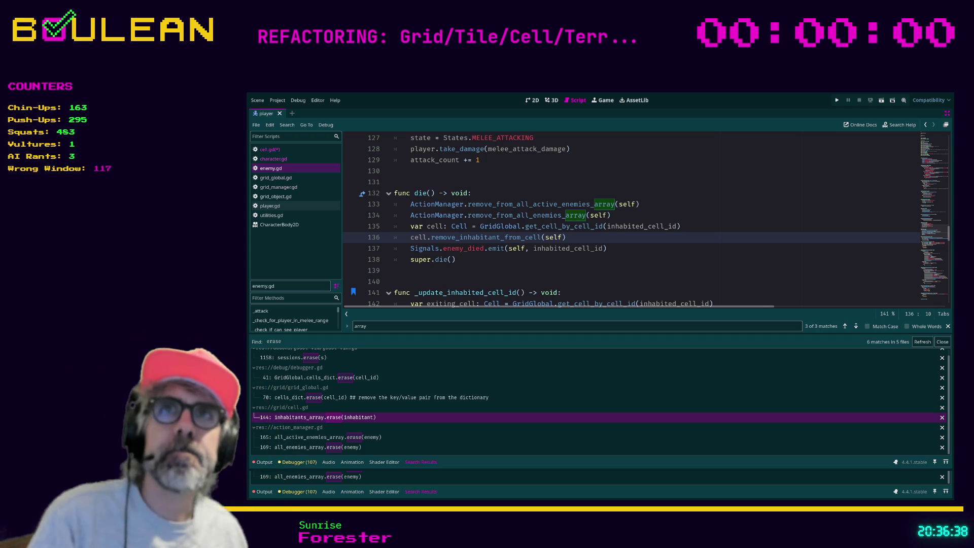
pyautogui.click(529, 279)
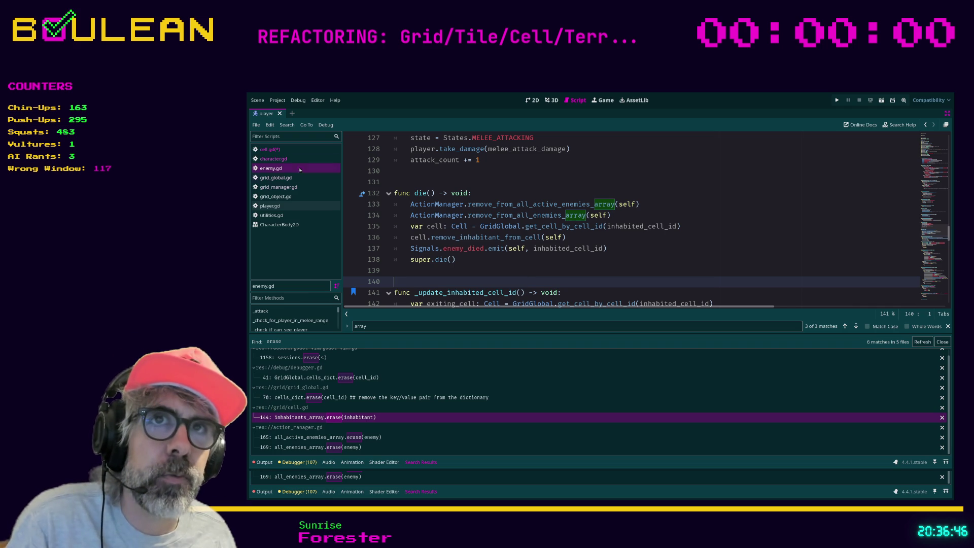
pyautogui.click(281, 151)
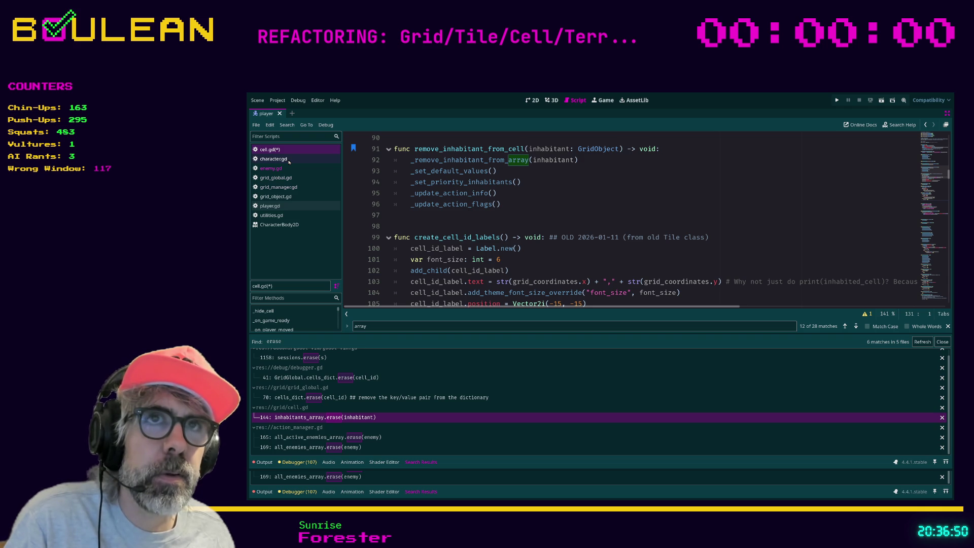
pyautogui.click(283, 170)
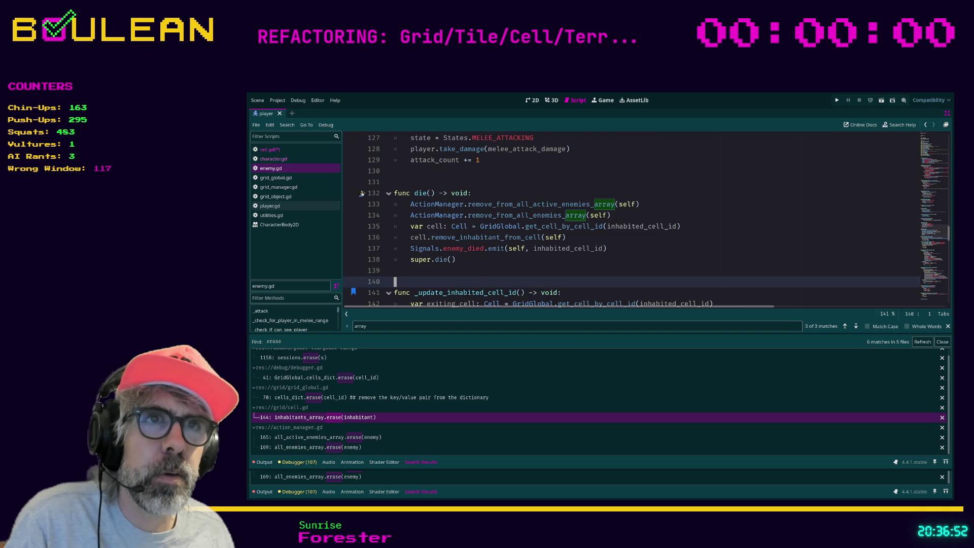
pyautogui.click(439, 276)
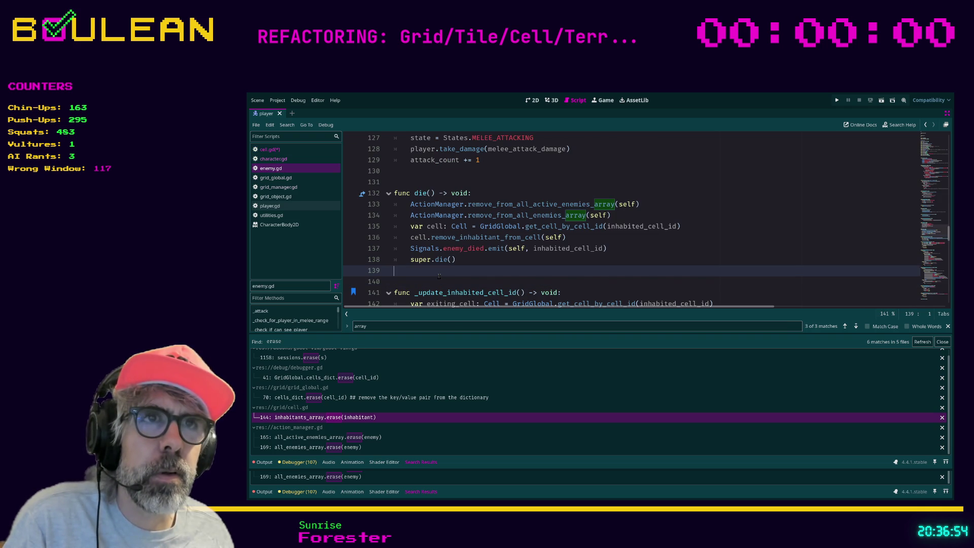
pyautogui.scroll(-1, 439, 276)
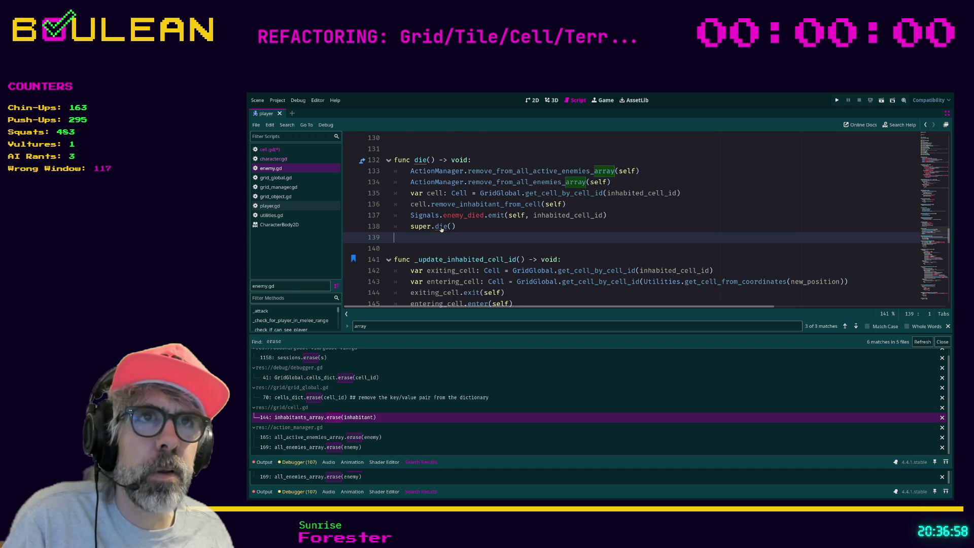
pyautogui.keyDown('ctrl'); pyautogui.click(441, 227); pyautogui.keyUp('ctrl')
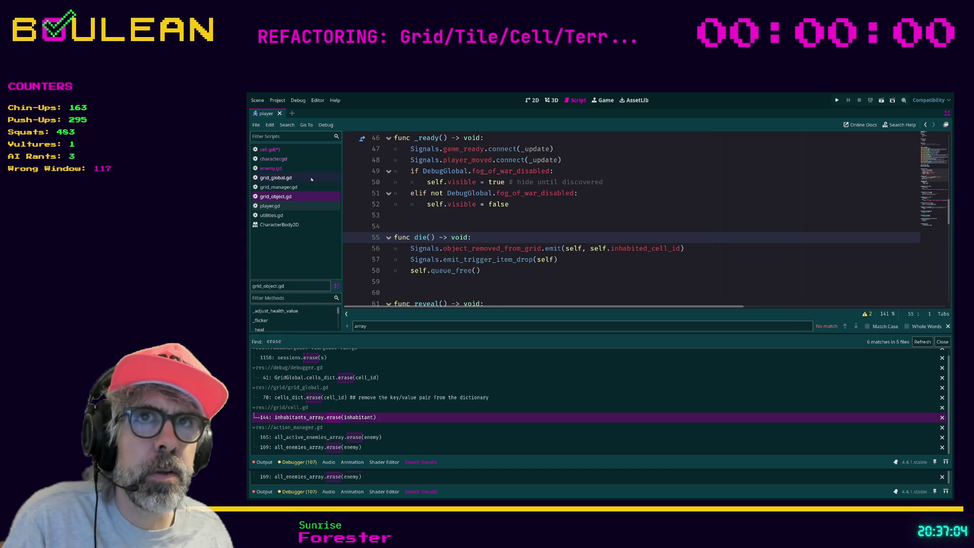
# Step: Return to cell.gd and place the caret on blank line 71
pyautogui.click(270, 149)
pyautogui.scroll(10, 544, 265)
pyautogui.scroll(4, 544, 264)
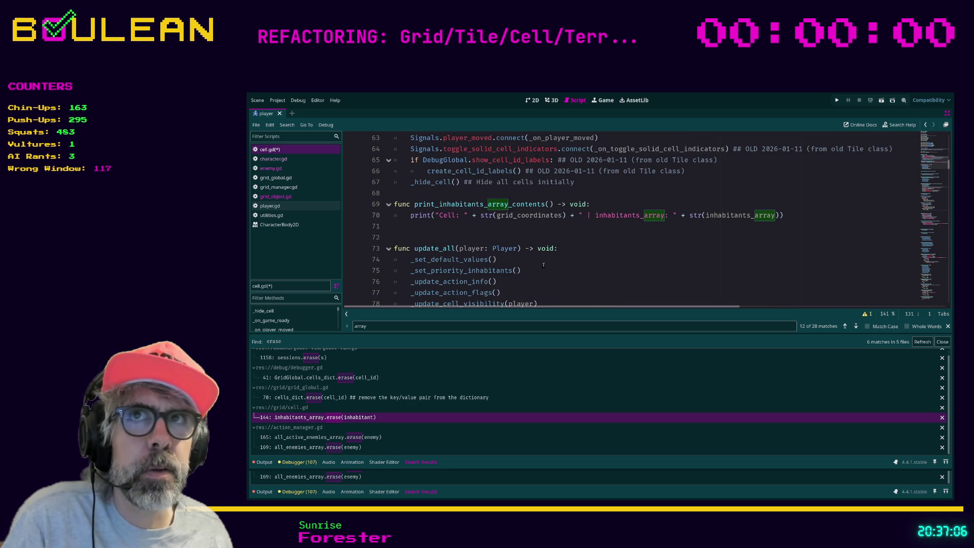
pyautogui.scroll(1, 543, 265)
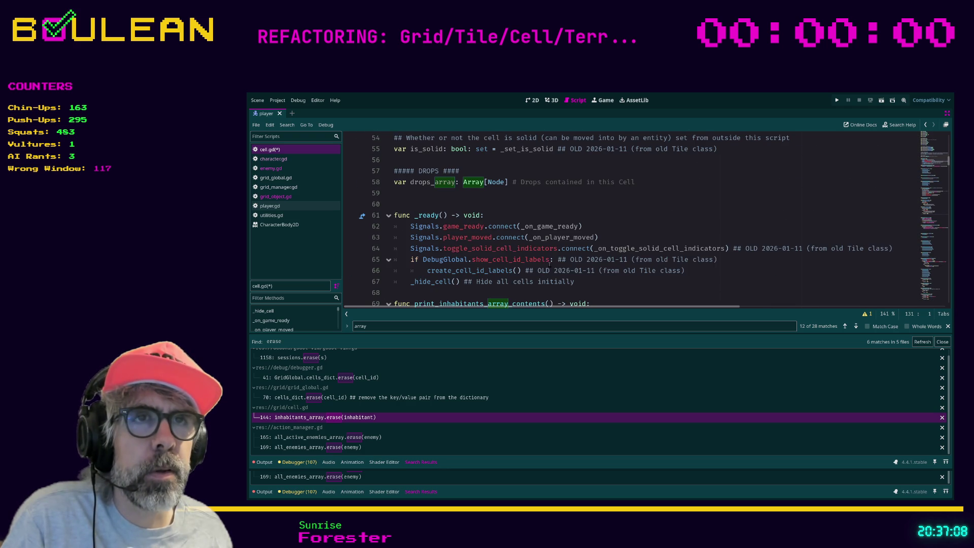
pyautogui.scroll(2, 588, 259)
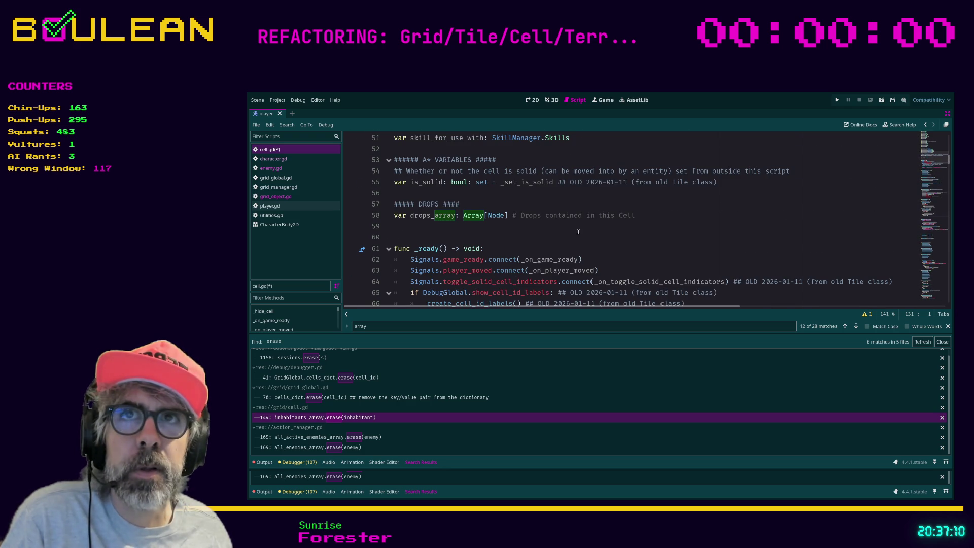
pyautogui.scroll(3, 579, 232)
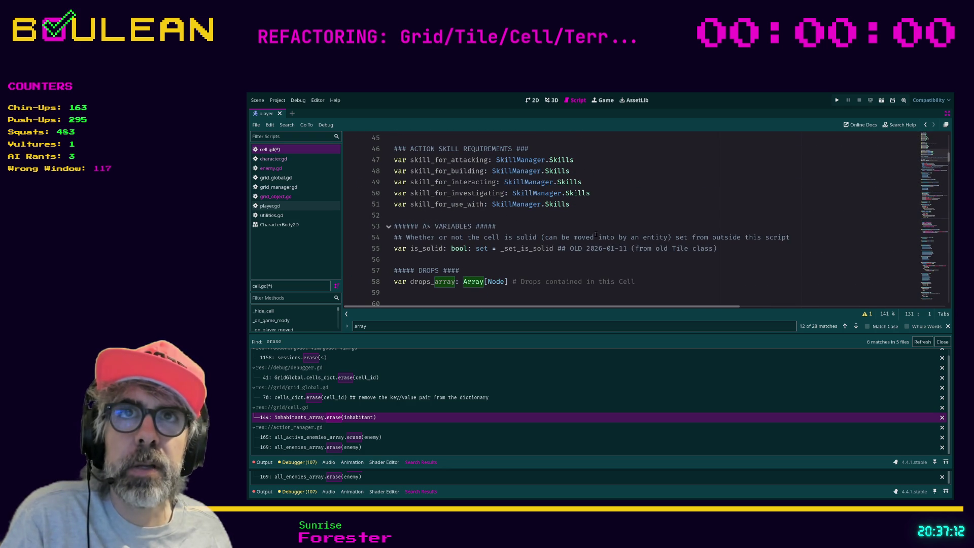
pyautogui.scroll(2, 595, 236)
pyautogui.scroll(3, 612, 237)
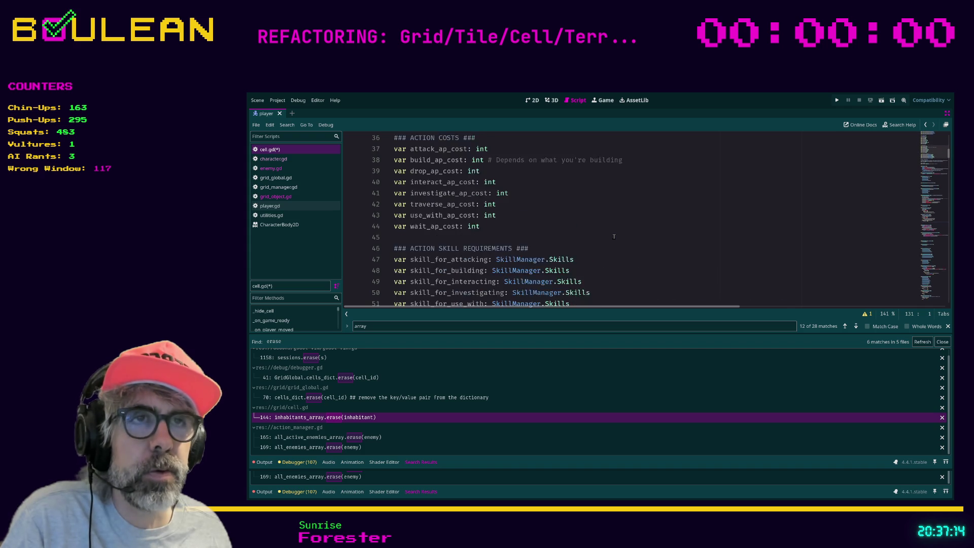
pyautogui.scroll(-8, 614, 236)
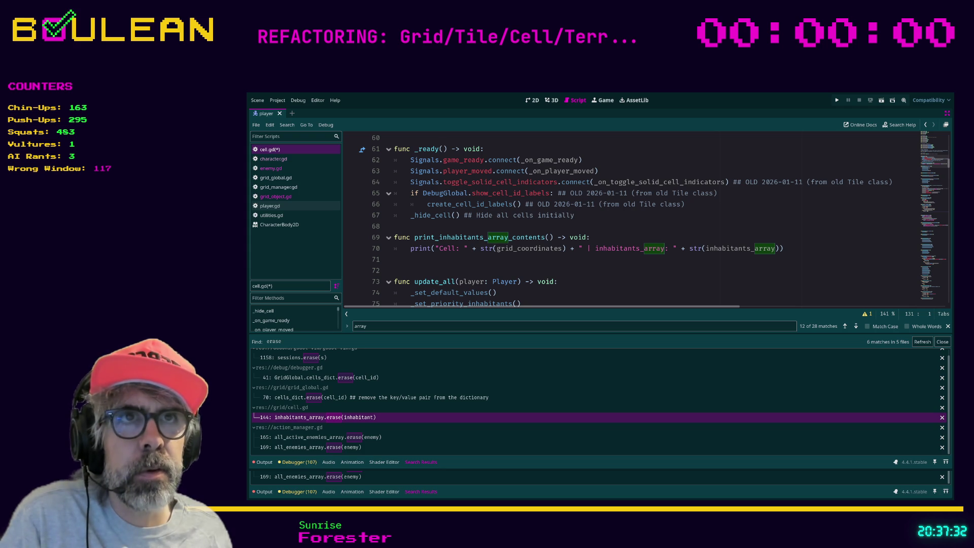
pyautogui.click(640, 262)
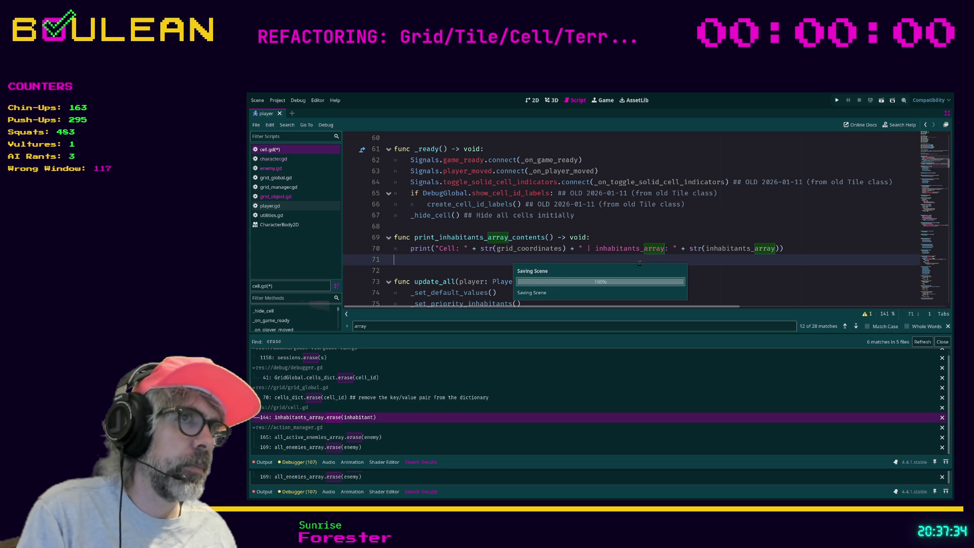
# Step: Run the game with F5, move the wizard left, and destroy two goblins and the gravestone
pyautogui.press('F5')
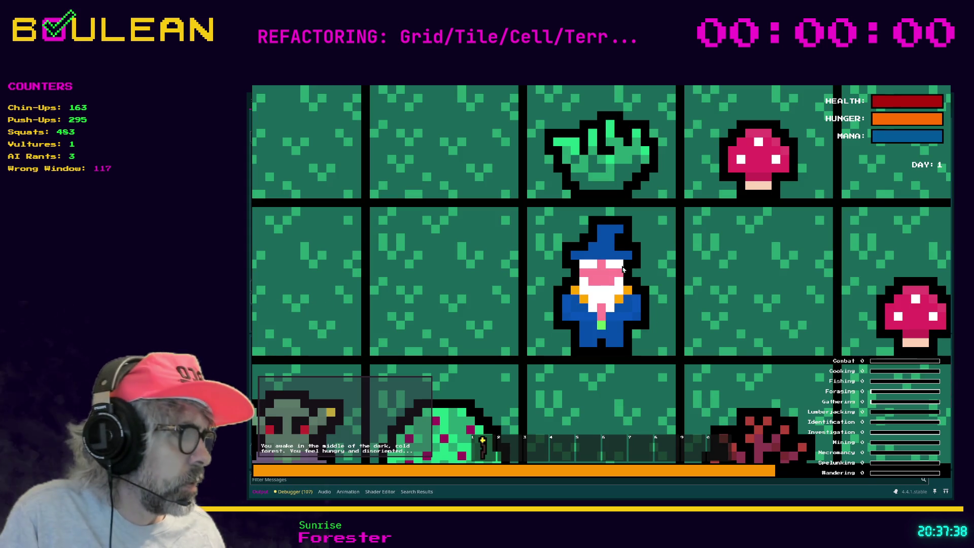
pyautogui.scroll(-5, 623, 269)
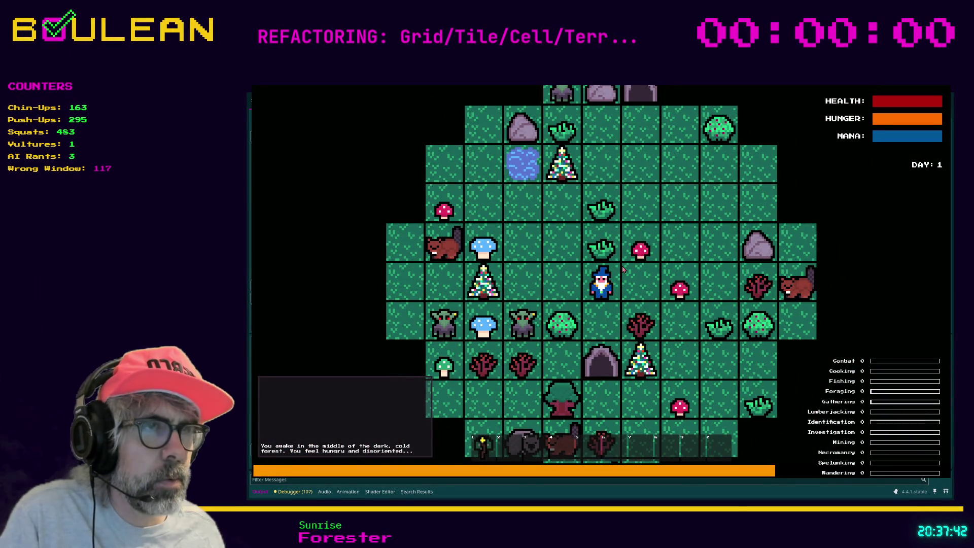
pyautogui.press('Left')
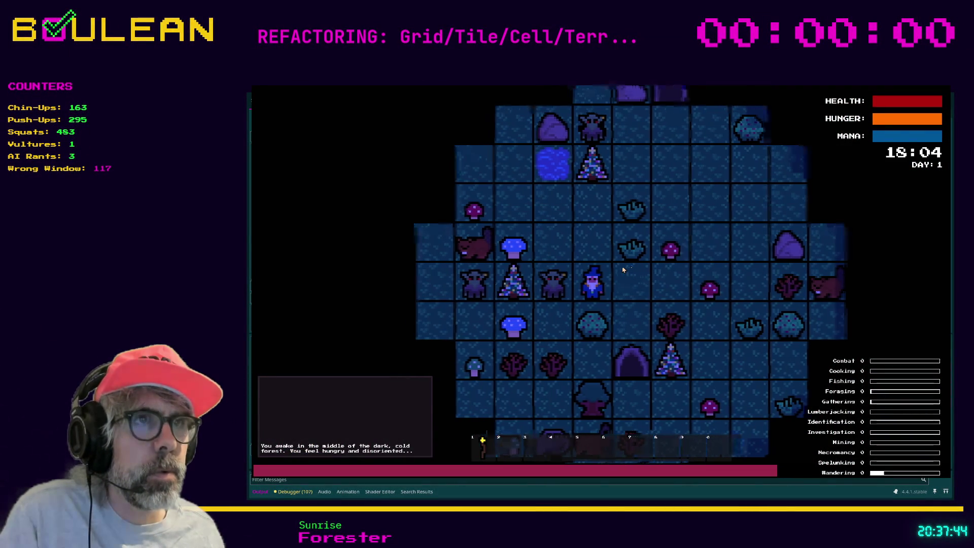
pyautogui.press('Left')
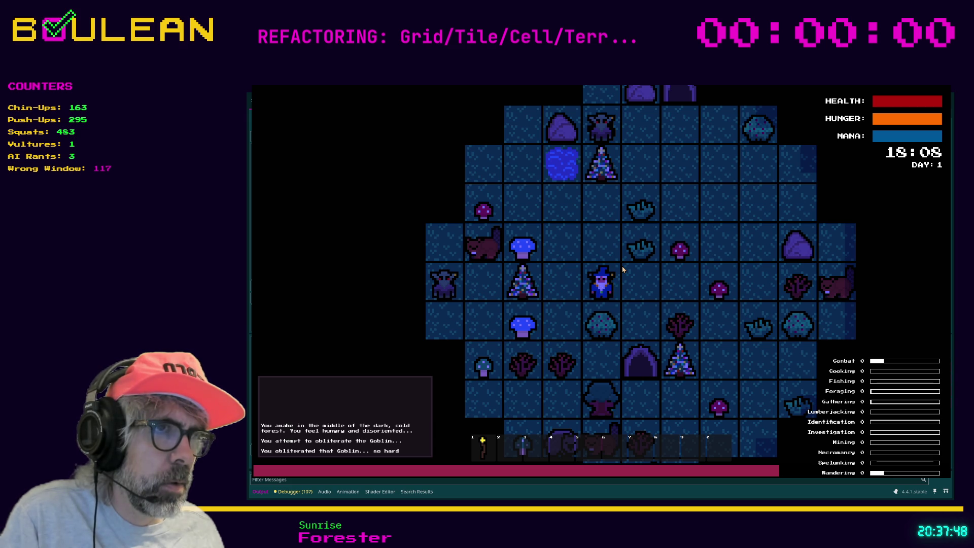
pyautogui.press('Left')
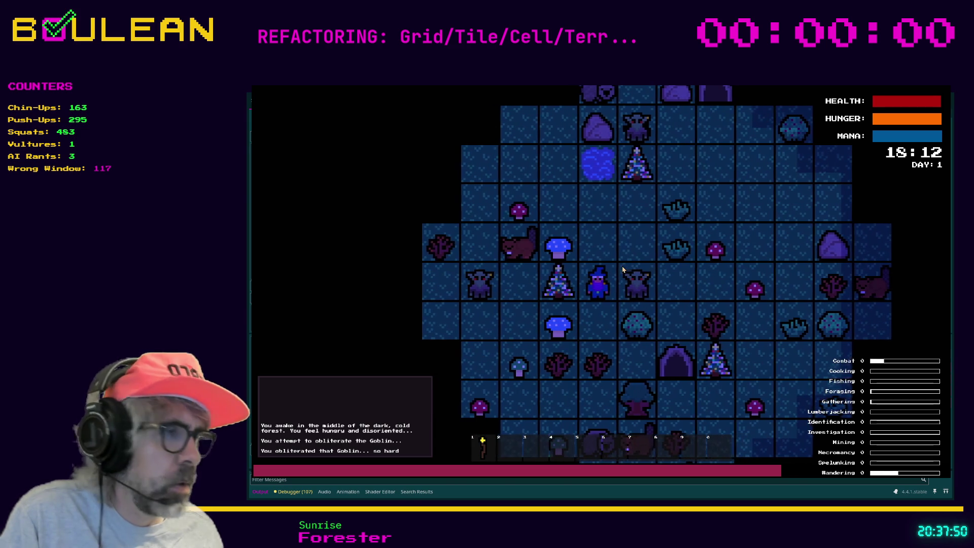
pyautogui.press('Right')
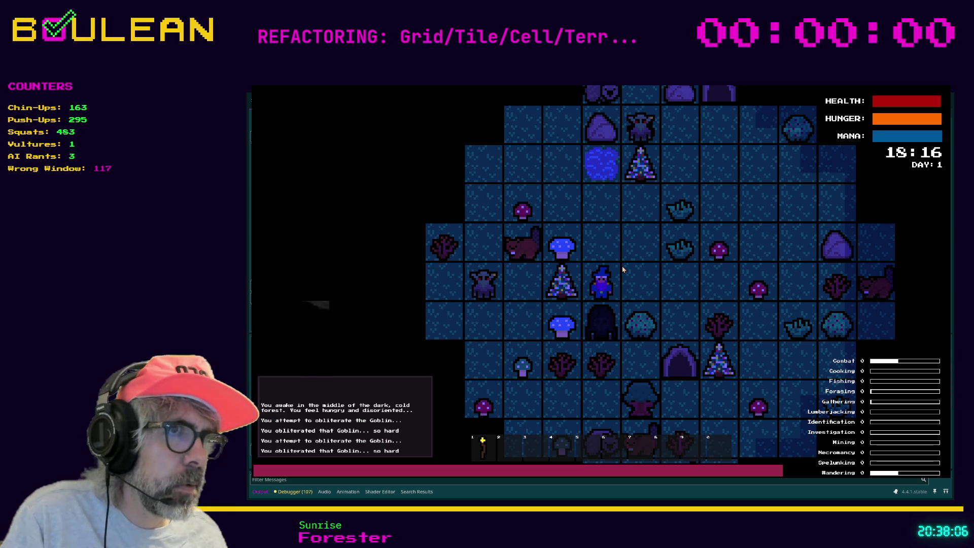
pyautogui.press('Down')
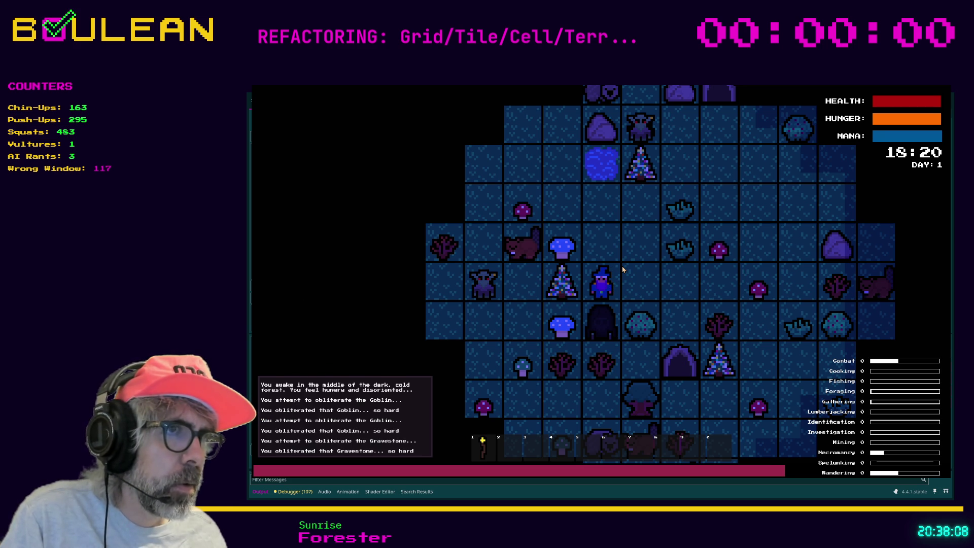
pyautogui.press('Down')
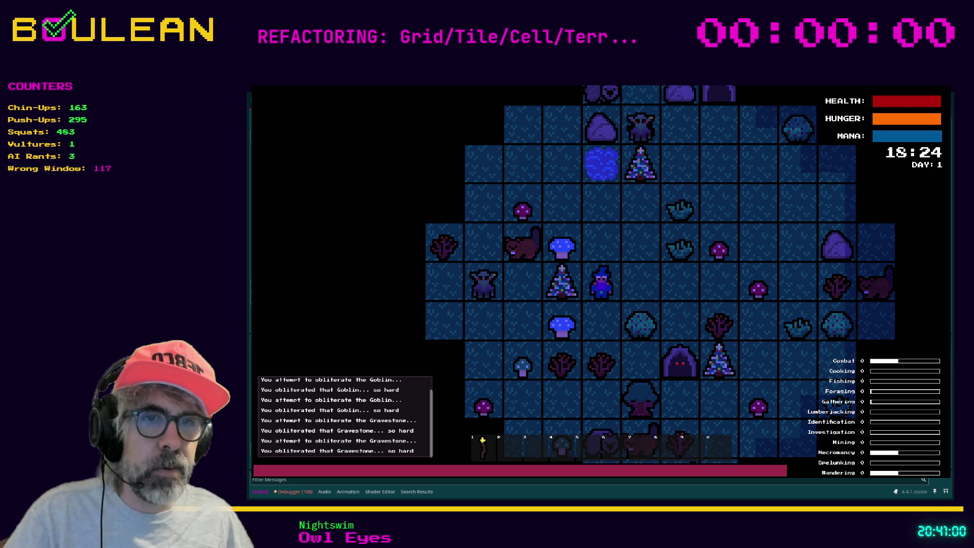
pyautogui.press('F8')
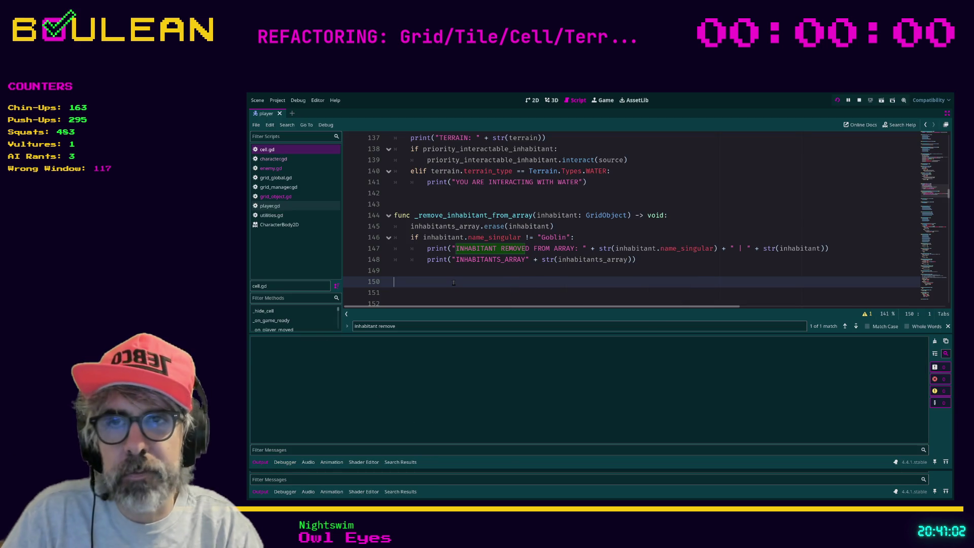
# Step: Run the grid game, zoom out, attack south and pick up the first Green Mushroom
pyautogui.press('F5')
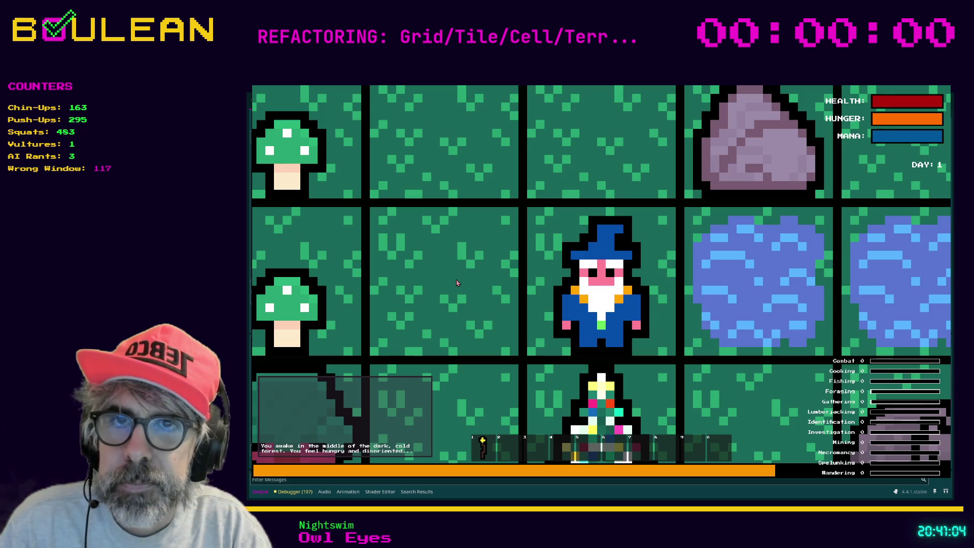
pyautogui.scroll(-5, 456, 283)
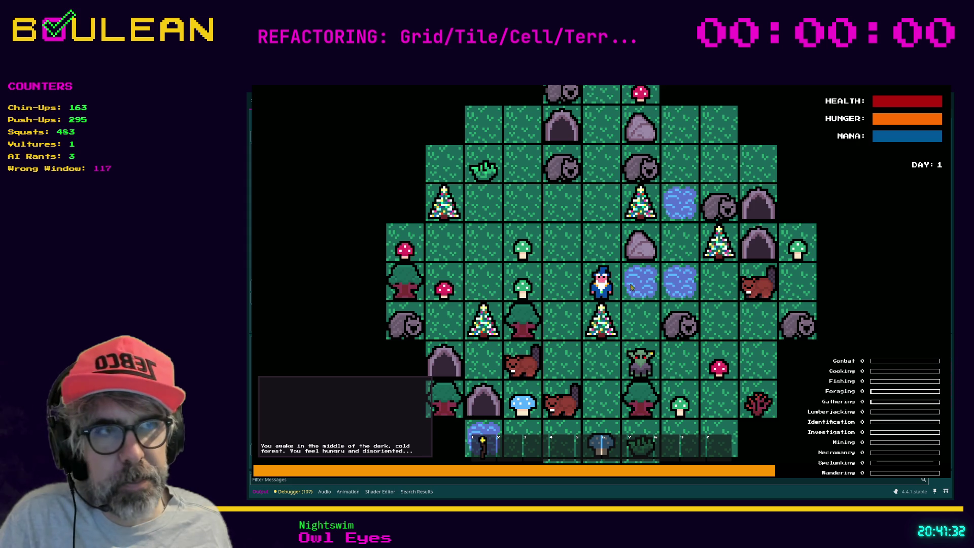
pyautogui.press('Down')
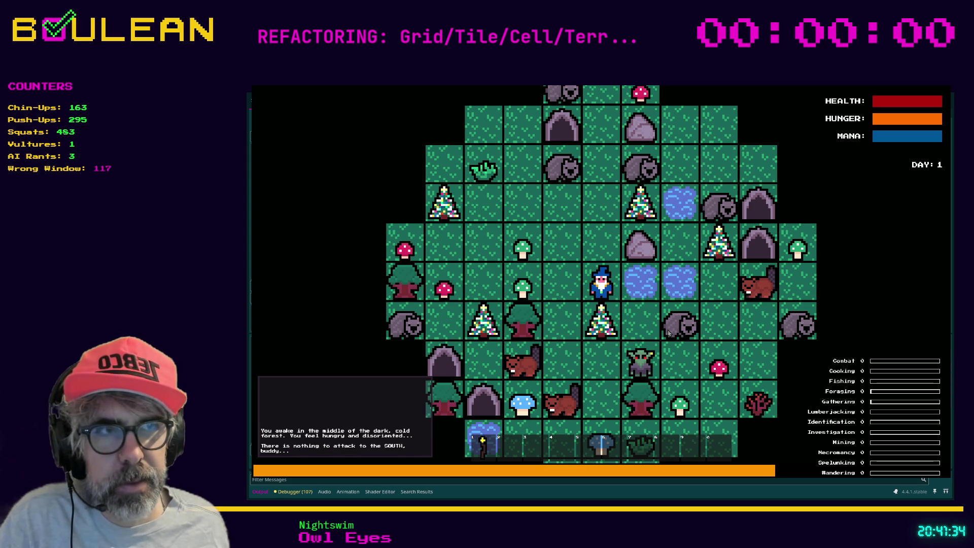
pyautogui.press('Left')
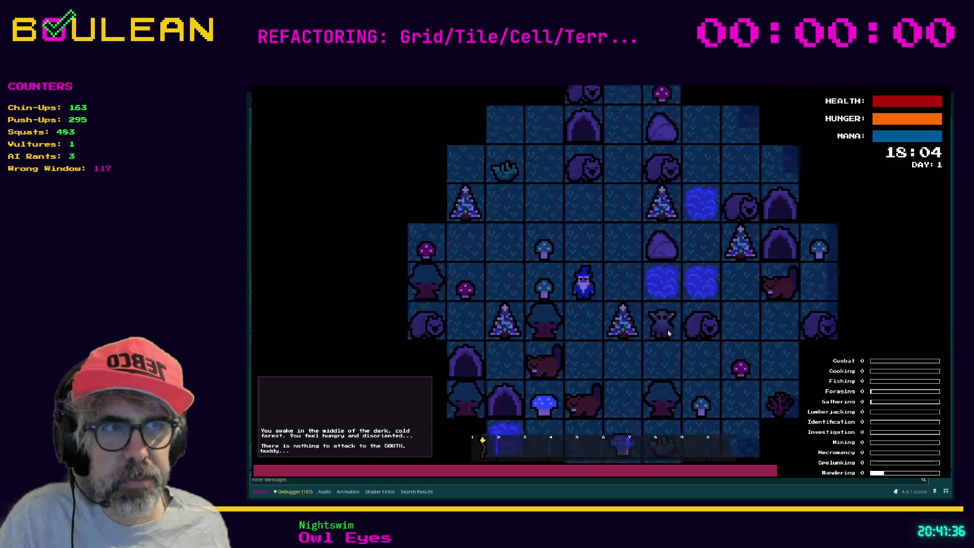
pyautogui.press('Left')
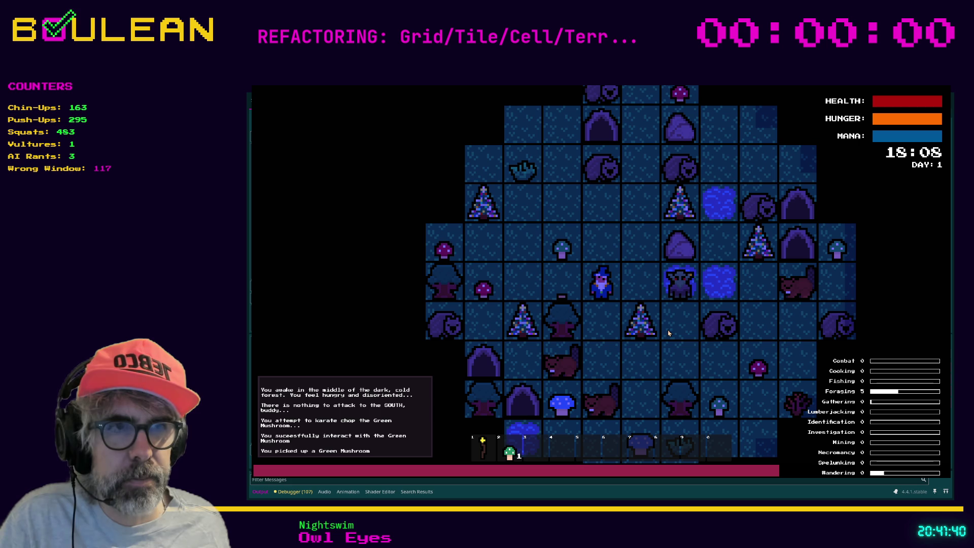
# Step: Collect the second Green Mushroom, obliterate the goblins east and west, then test blocked moves
pyautogui.press('Up')
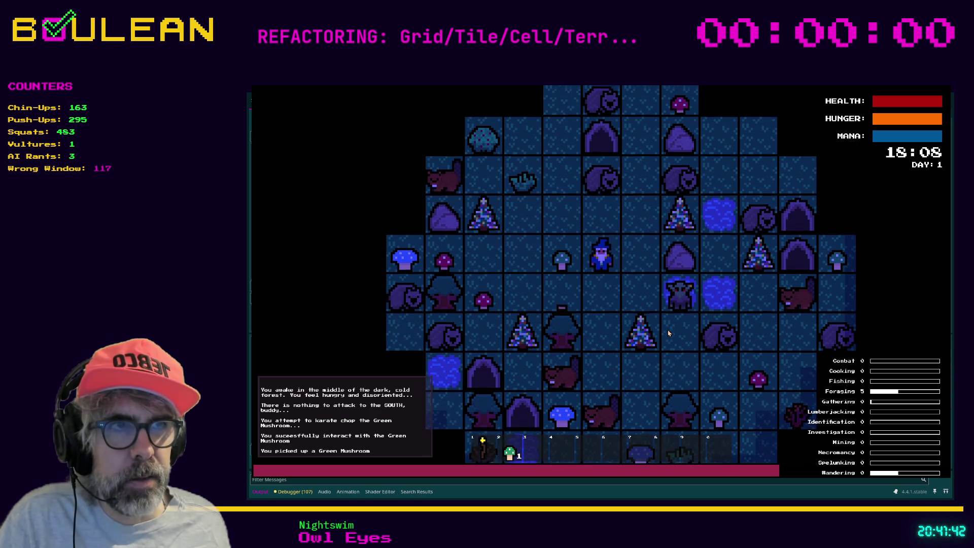
pyautogui.press('Left')
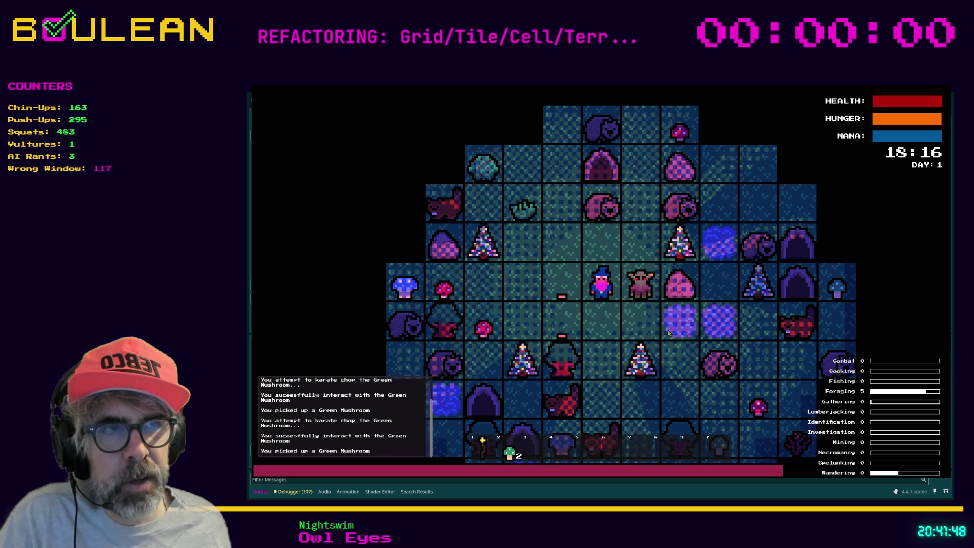
pyautogui.press('Right')
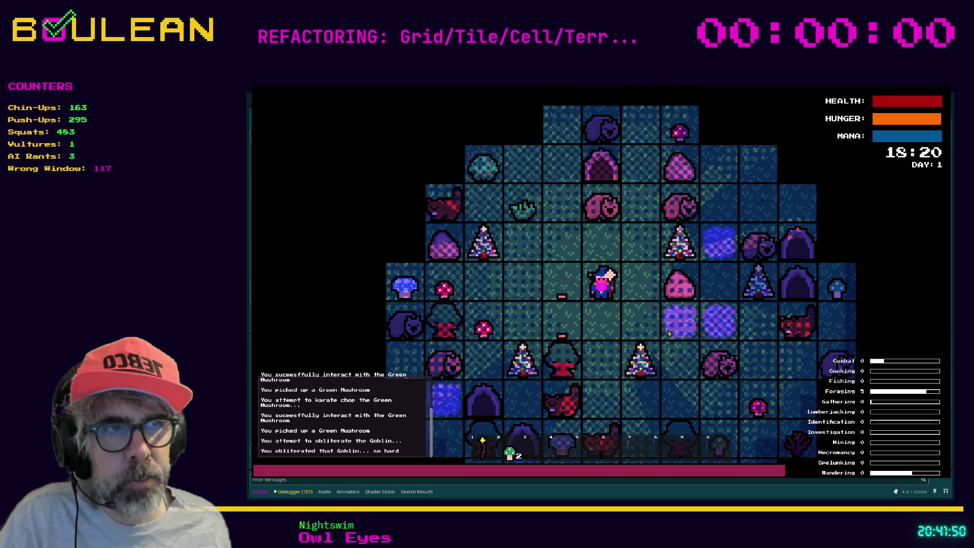
pyautogui.press('Right')
pyautogui.press('Left')
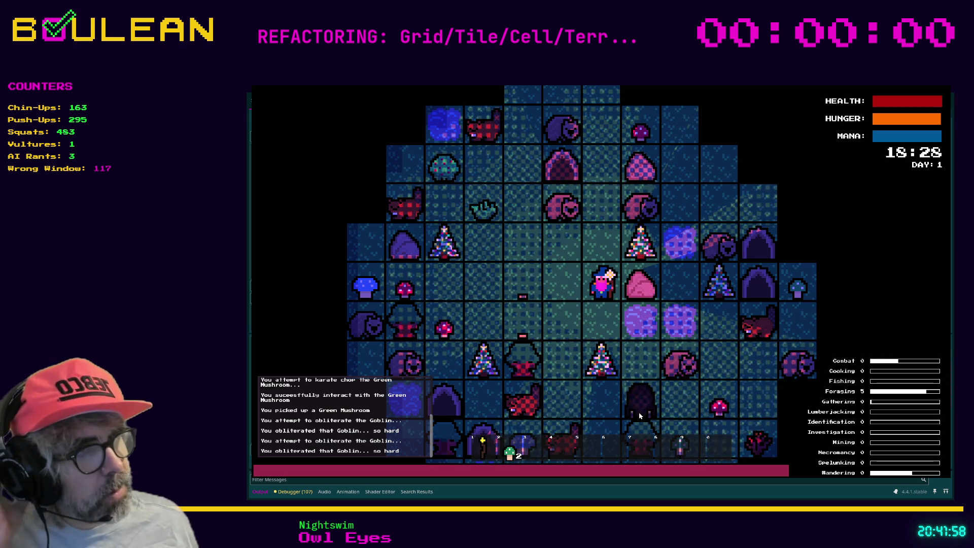
pyautogui.press('Down')
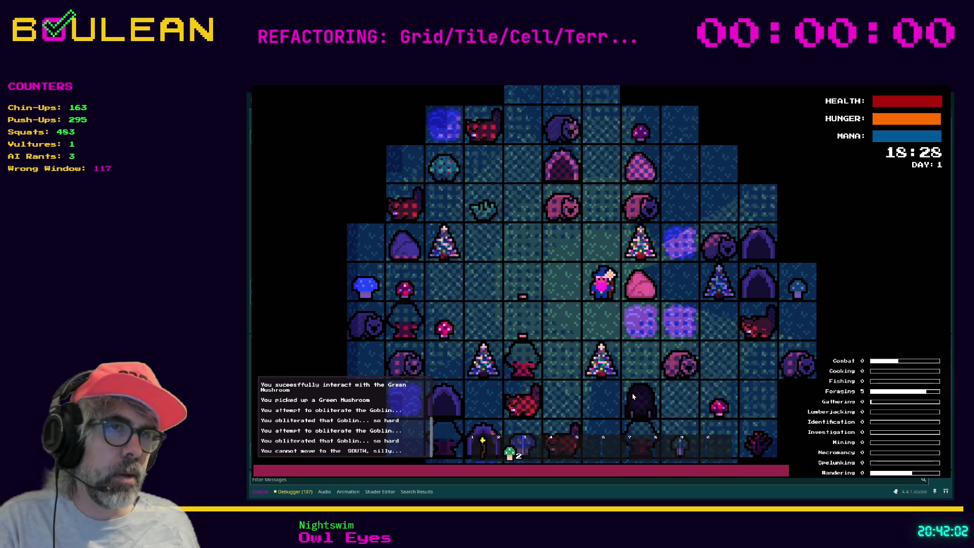
pyautogui.press('Left')
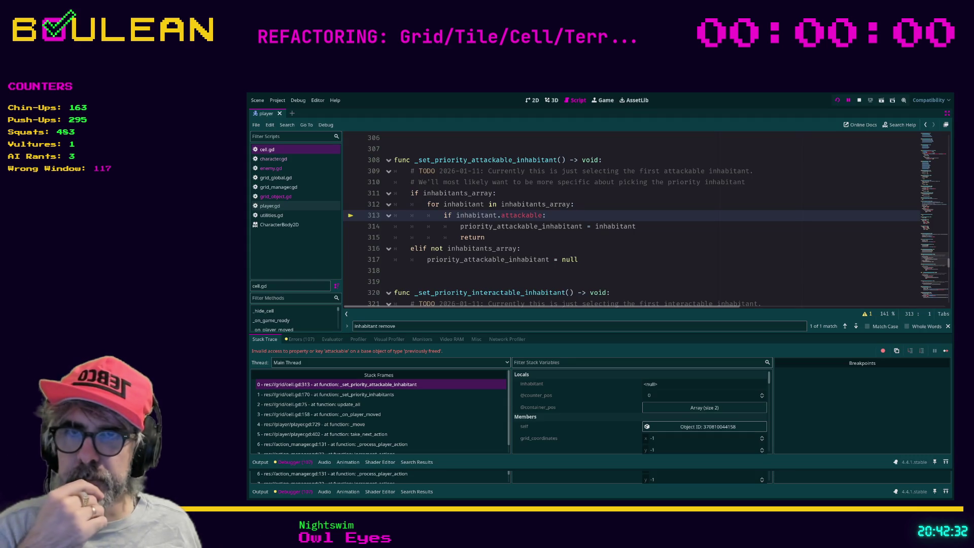
# Step: After reading the freed-object error at cell.gd line 313, place the cursor on line 317
pyautogui.click(578, 259)
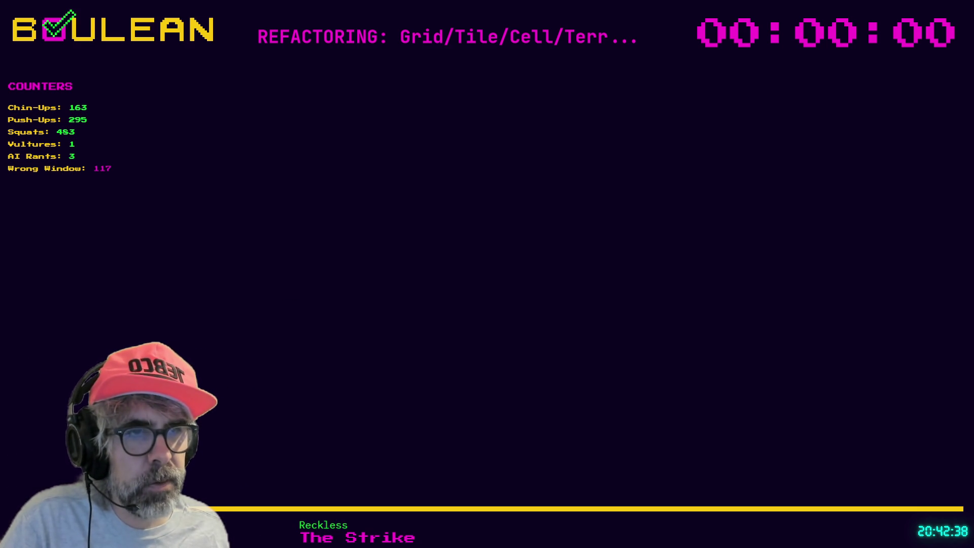
# Step: Bring up Brave on a blank new tab
pyautogui.hotkey('ctrl', 't')
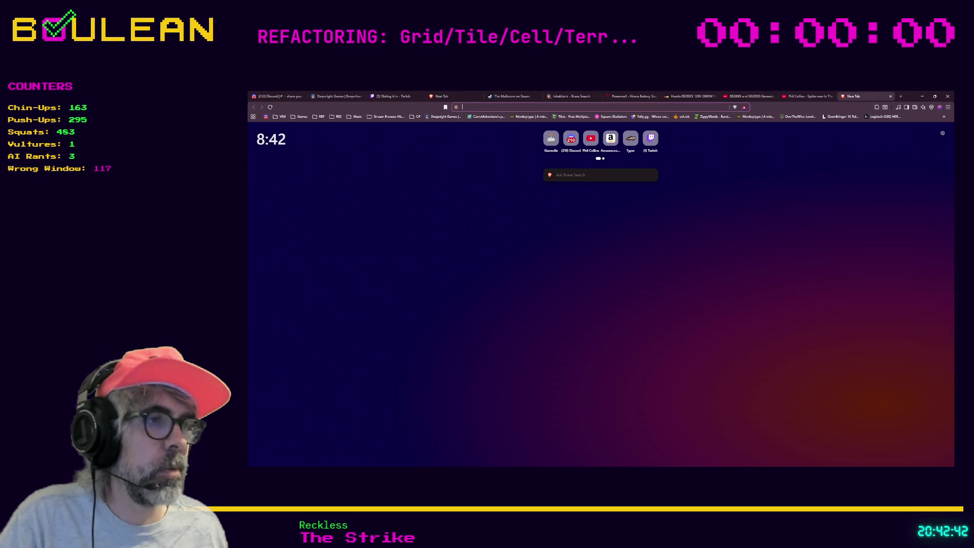
pyautogui.hotkey('alt', 'Tab')
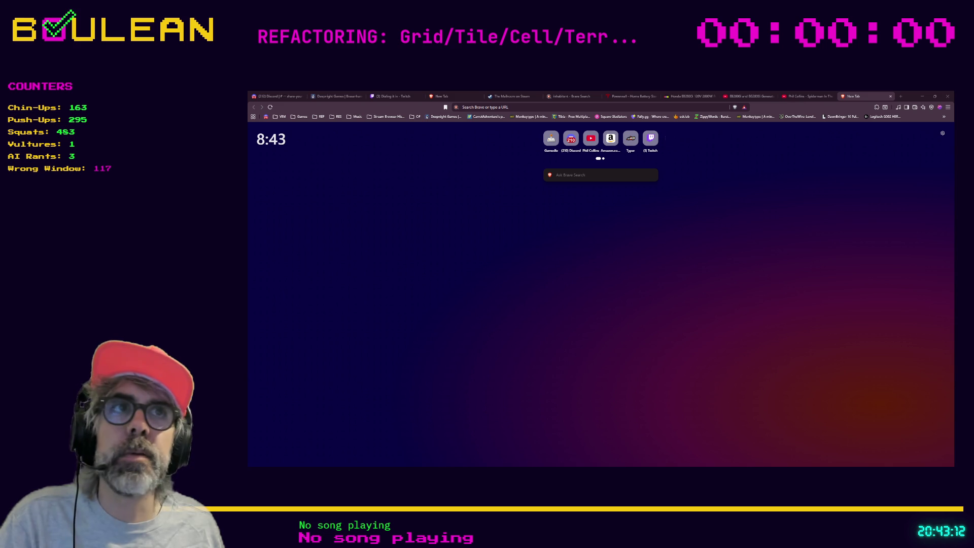
# Step: Paste the Twitch video URL into the address bar
pyautogui.hotkey('ctrl', 'l')
pyautogui.hotkey('ctrl', 'v')
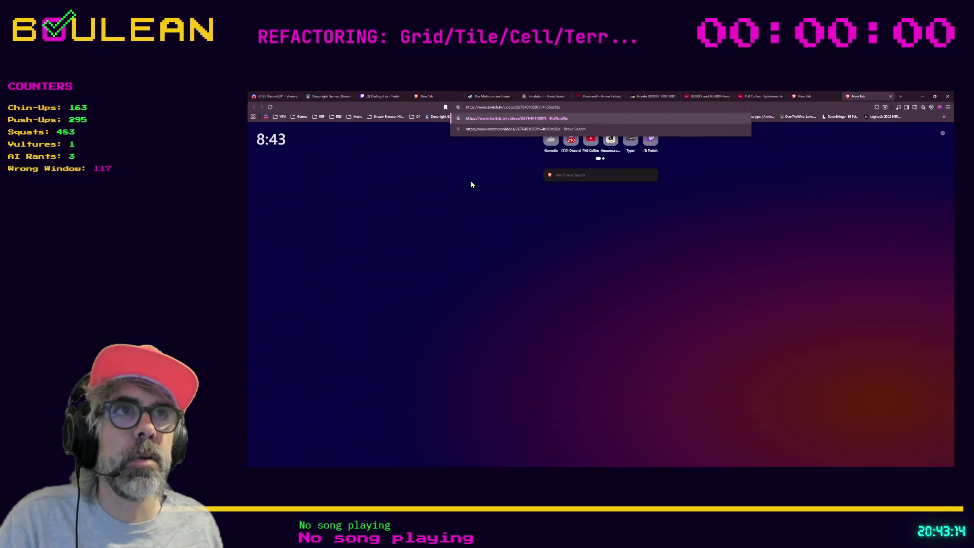
# Step: Load the Twitch video, show it fullscreen and unmute it at 44% volume
pyautogui.press('Return')
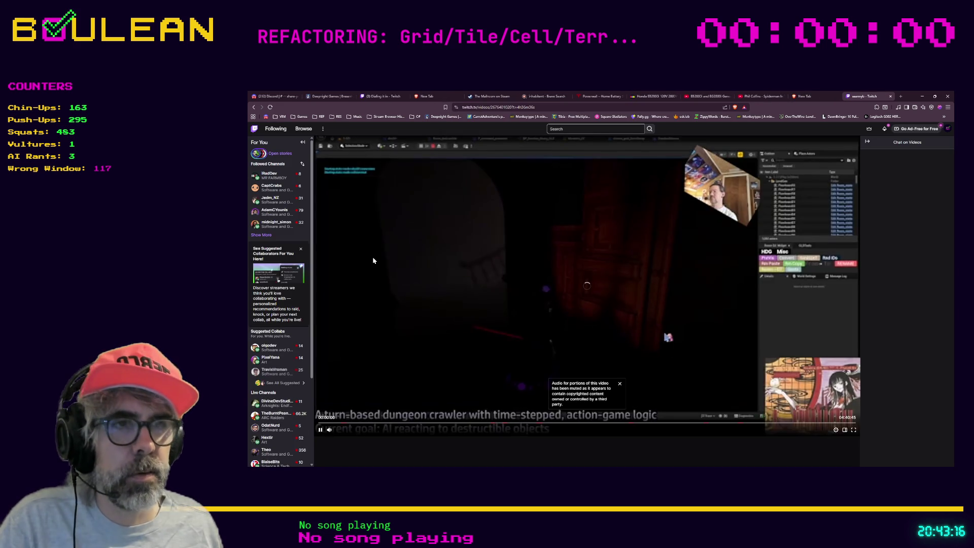
pyautogui.click(853, 430)
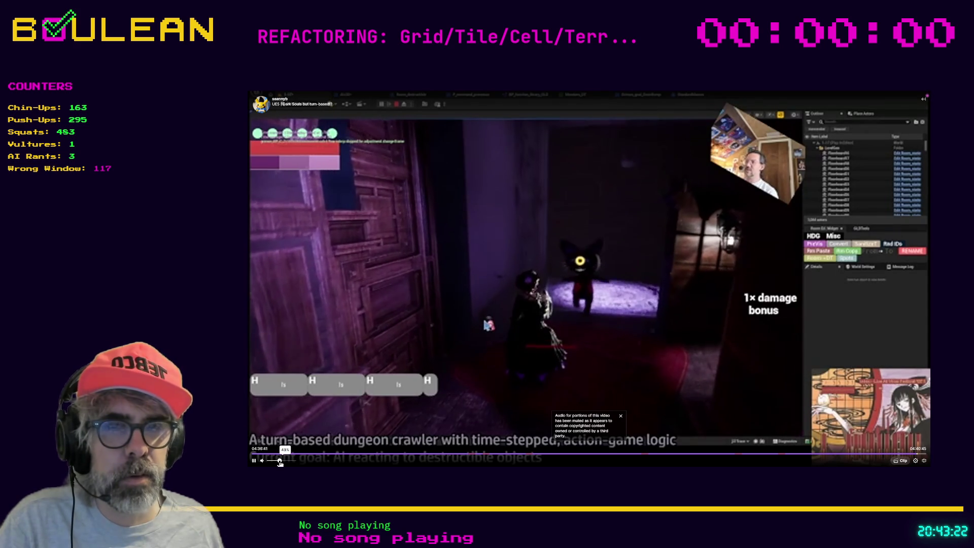
pyautogui.moveTo(269, 463); pyautogui.dragTo(280, 463)
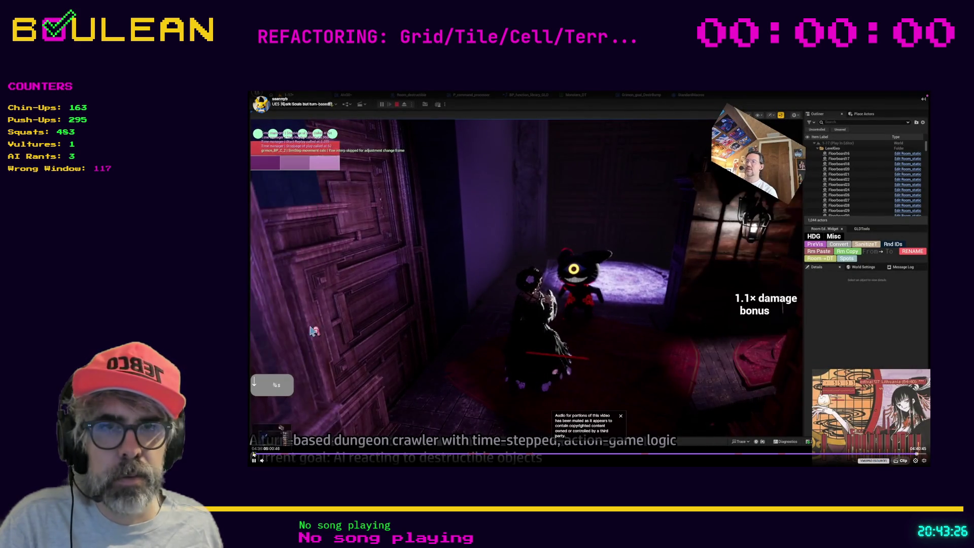
pyautogui.click(255, 457)
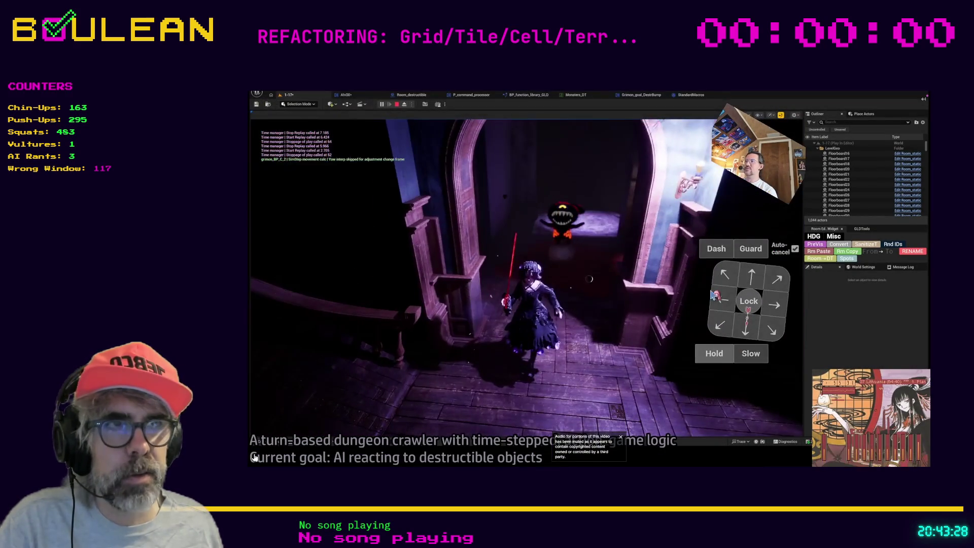
pyautogui.click(254, 457)
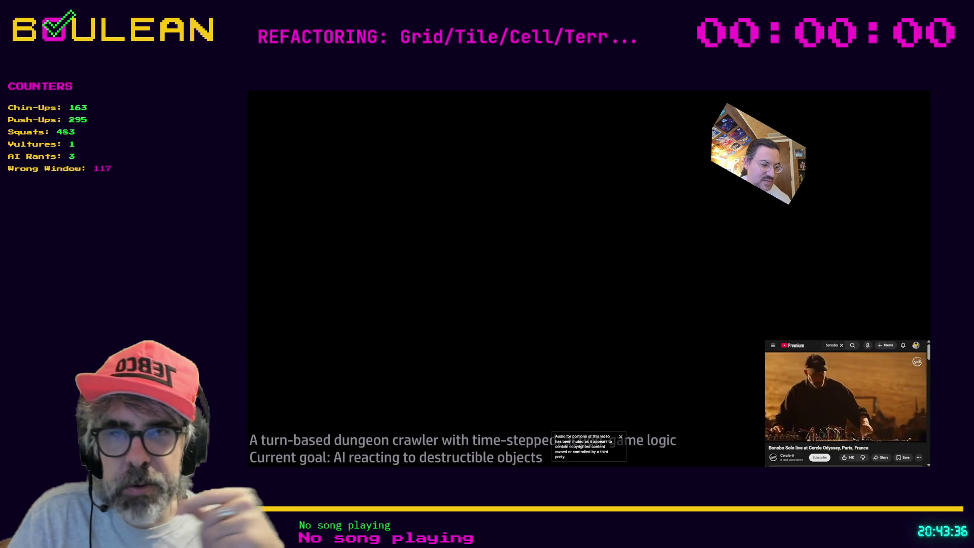
pyautogui.moveTo(340, 391)
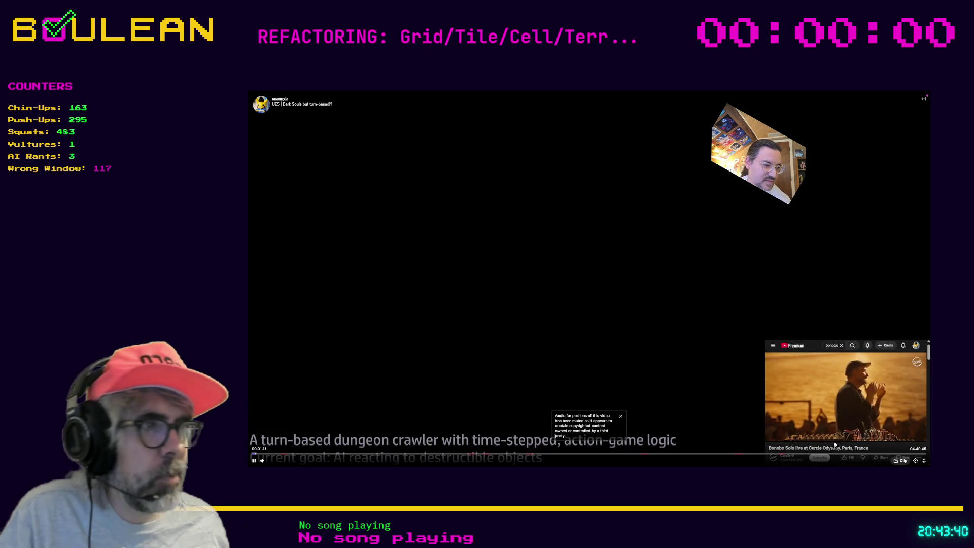
# Step: Reload the video at the 4h36m36s timestamp and expand it fullscreen again
pyautogui.click(925, 461)
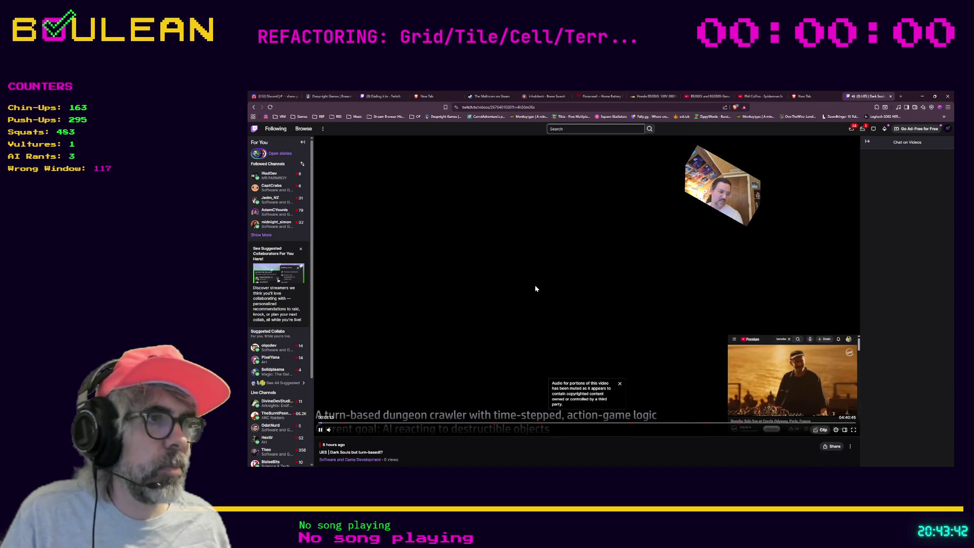
pyautogui.click(528, 108)
pyautogui.press('Return')
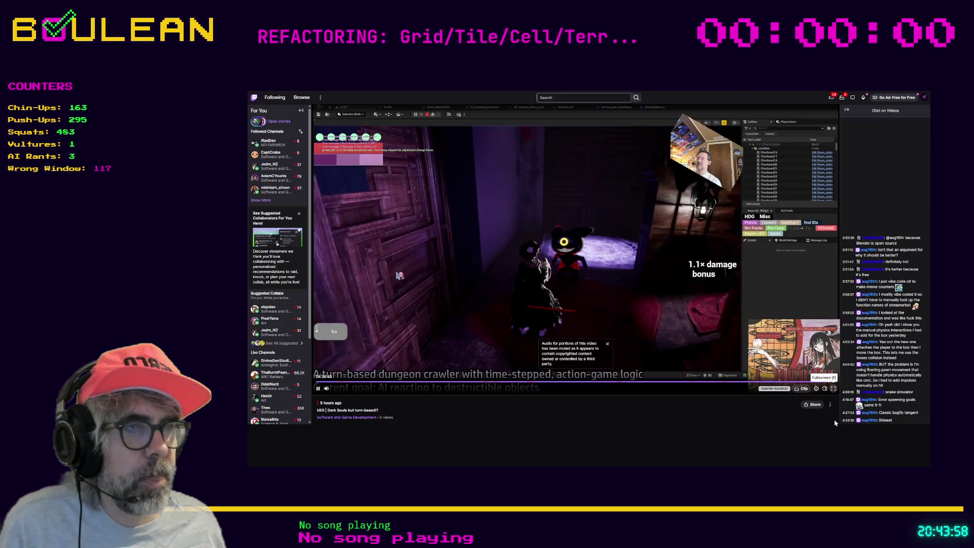
pyautogui.click(855, 431)
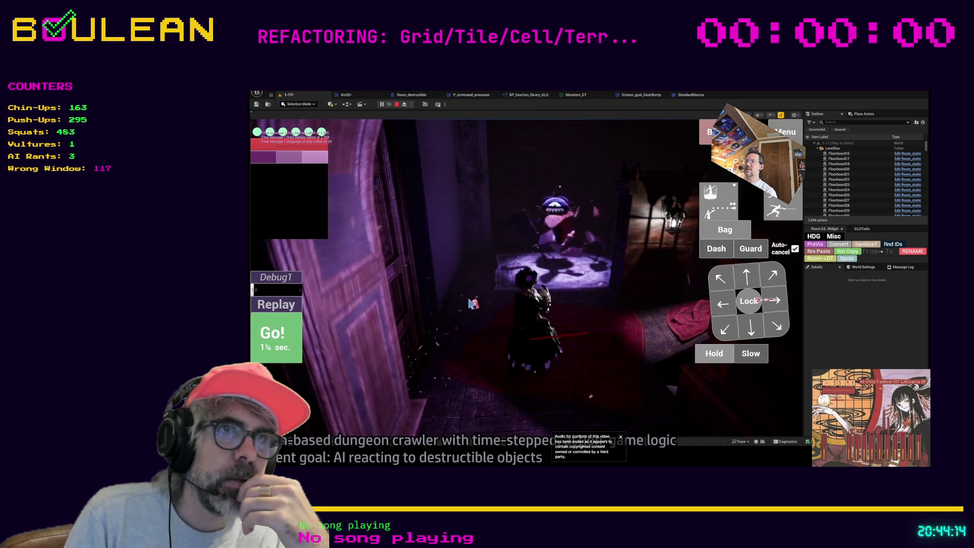
# Step: Seek to another moment in the video and exit fullscreen to reveal the chat
pyautogui.click(401, 106)
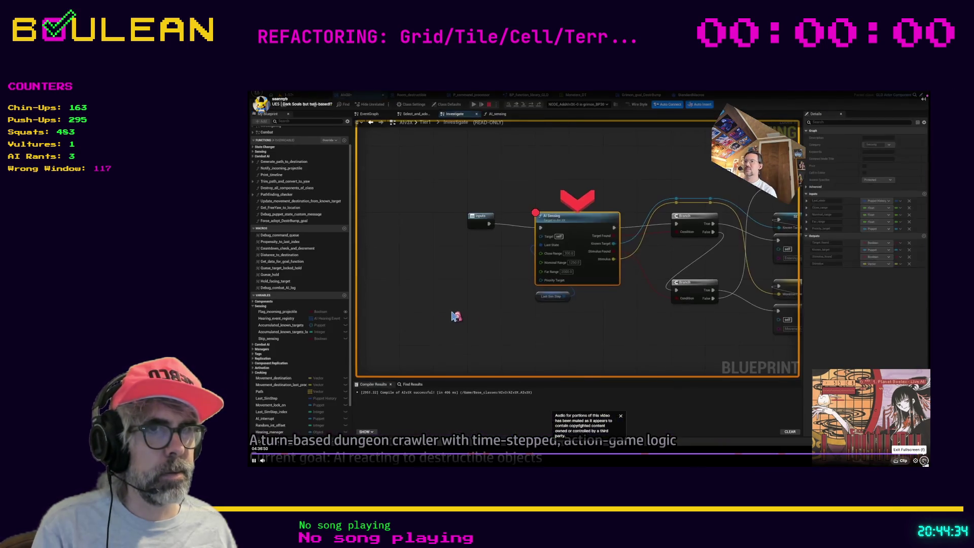
pyautogui.click(925, 460)
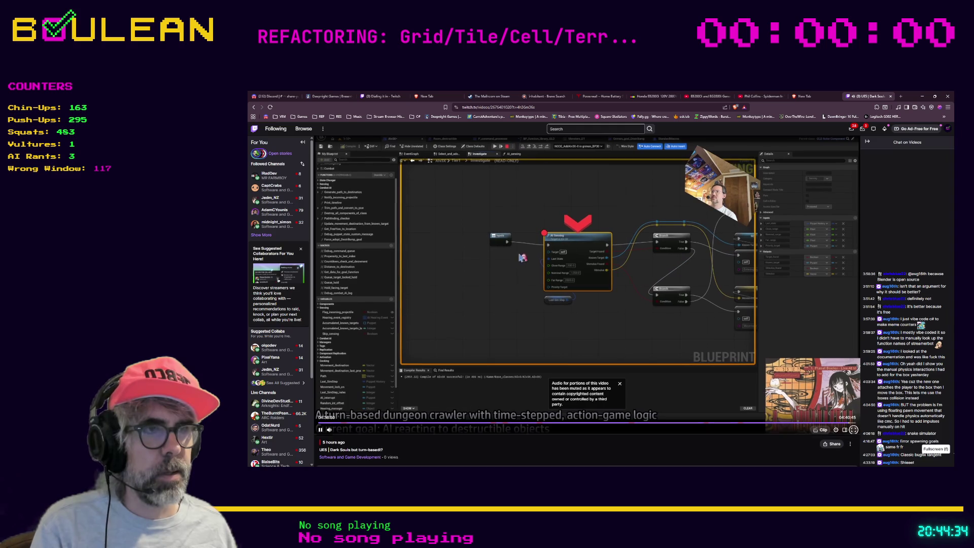
# Step: Pause the video on the Blueprint graph scene
pyautogui.press('space')
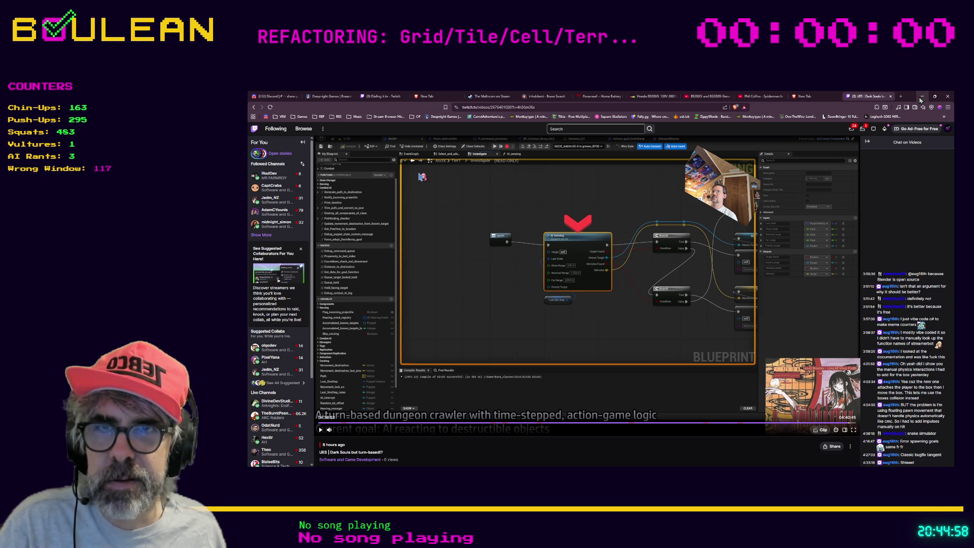
# Step: Minimize the browser, review the cell.gd line 313 crash, then stop the game session
pyautogui.click(922, 98)
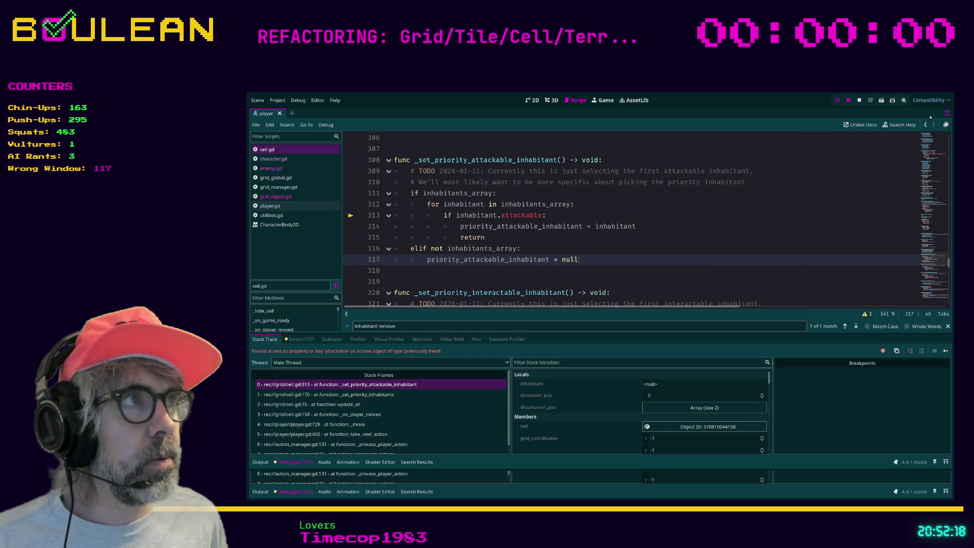
pyautogui.click(859, 100)
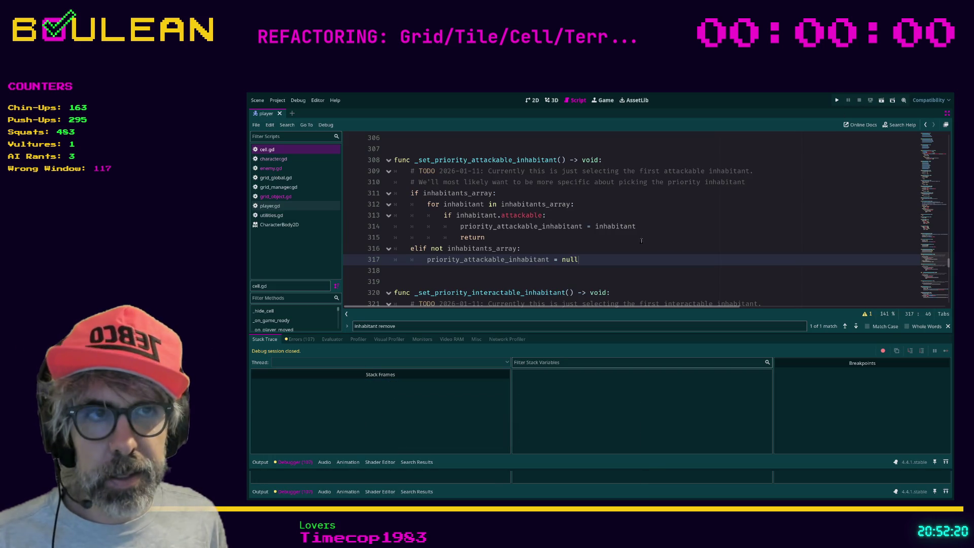
# Step: Step through cell.gd lines 316–317, then rerun the grid game with F5
pyautogui.press('Up')
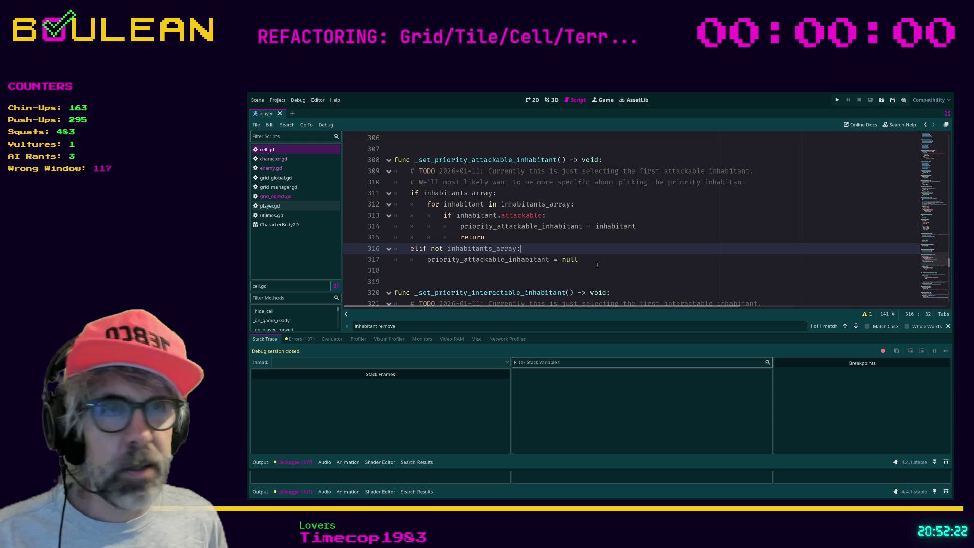
pyautogui.press('Down')
pyautogui.press('F5')
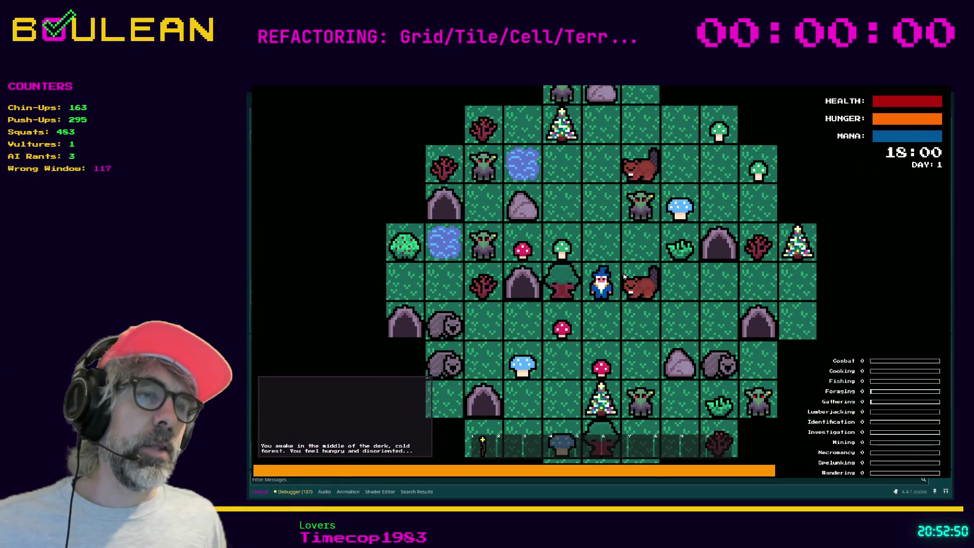
# Step: Move the wizard south and craft a Camp Fire beside him
pyautogui.scroll(1, 624, 276)
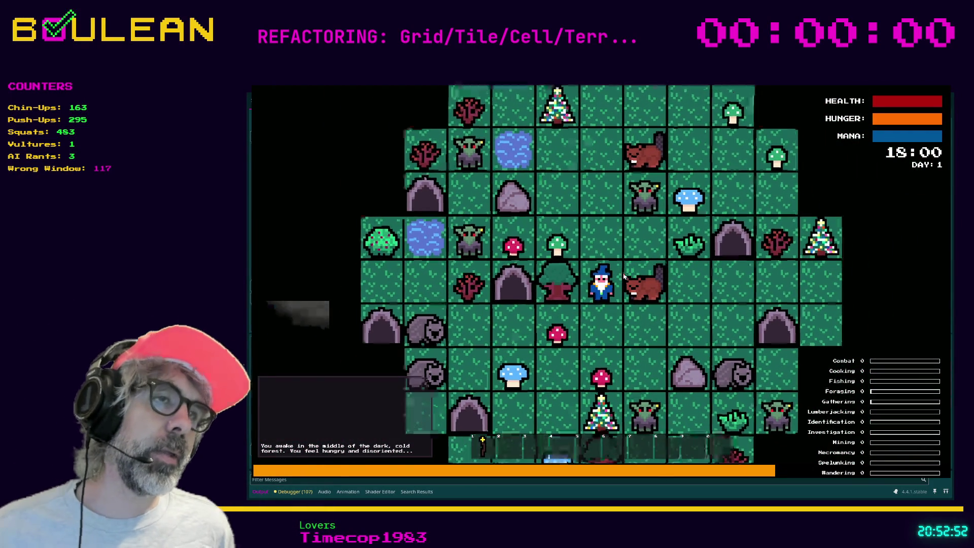
pyautogui.scroll(1, 625, 275)
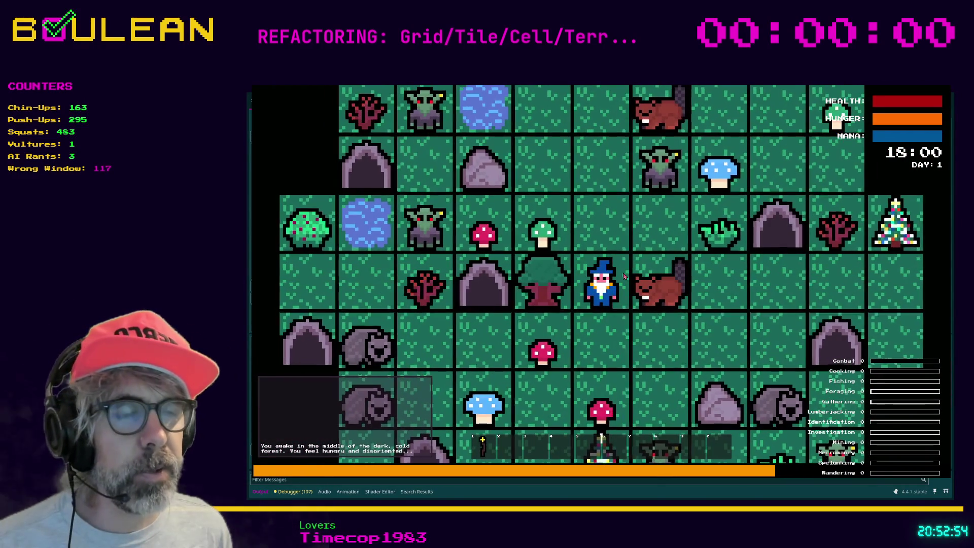
pyautogui.press('Down')
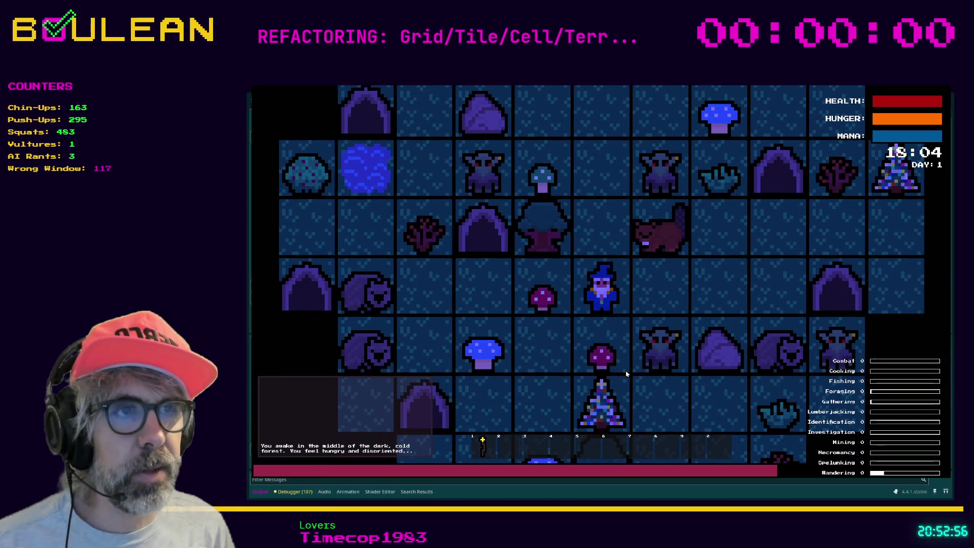
pyautogui.press('c')
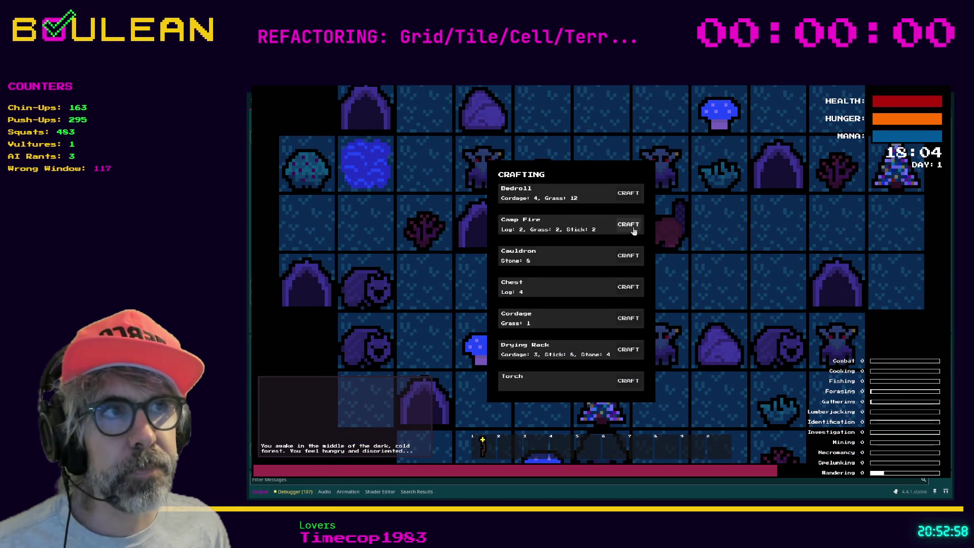
pyautogui.click(634, 232)
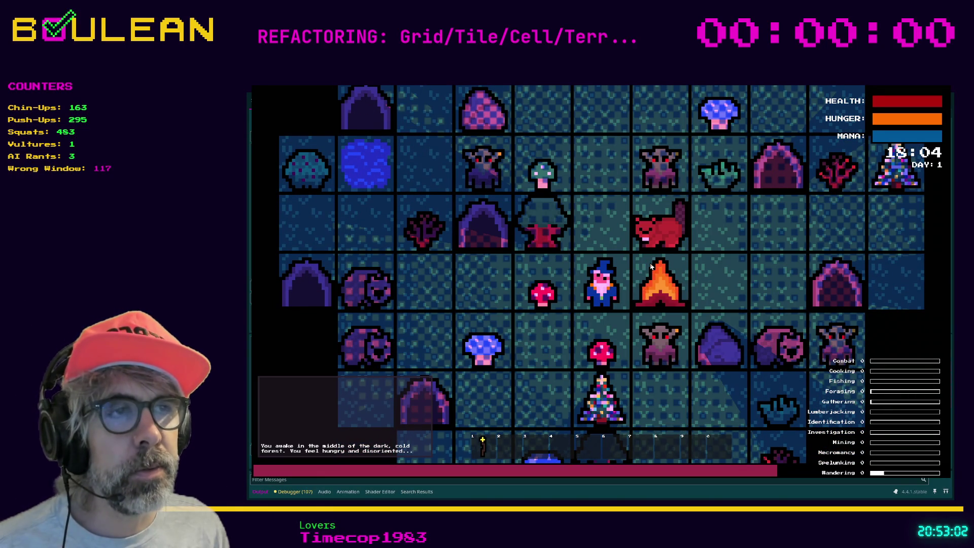
pyautogui.press('c')
pyautogui.press('c')
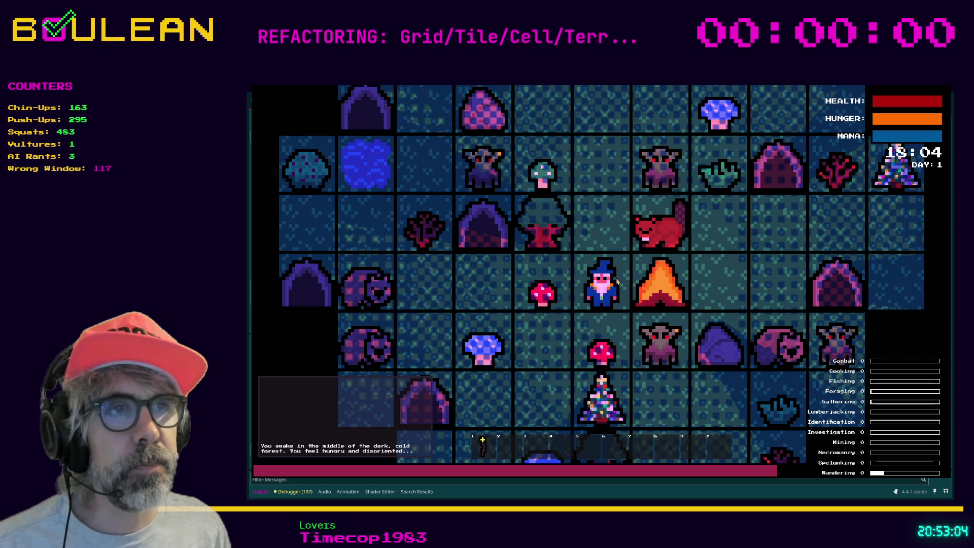
# Step: Pick up the Red Mushroom, craft and place a Cauldron, and add the mushroom to it
pyautogui.press('Left')
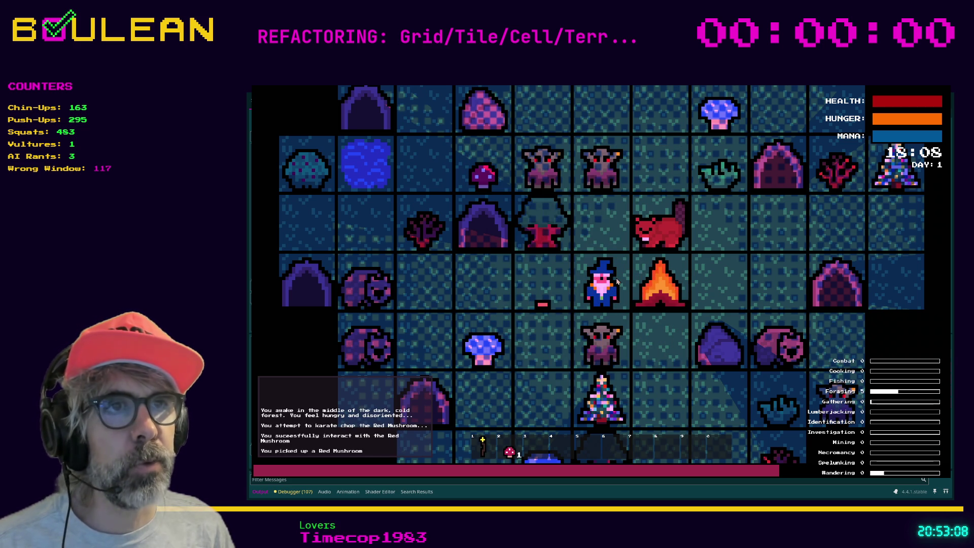
pyautogui.press('Left')
pyautogui.press('c')
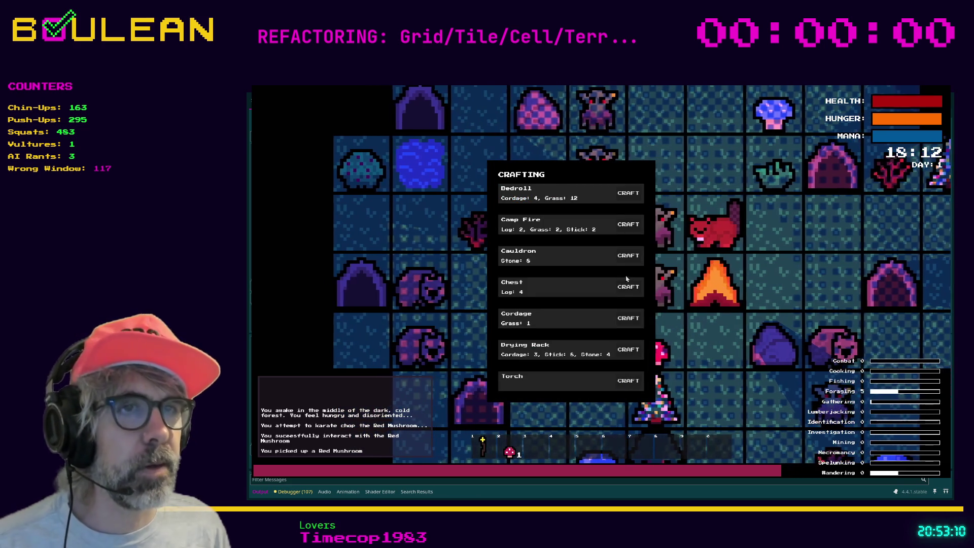
pyautogui.click(627, 255)
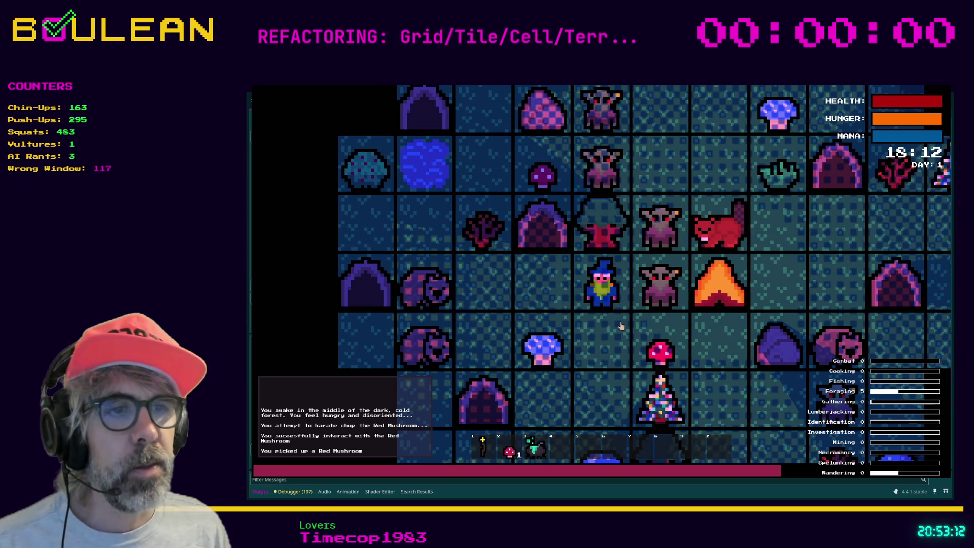
pyautogui.press('3')
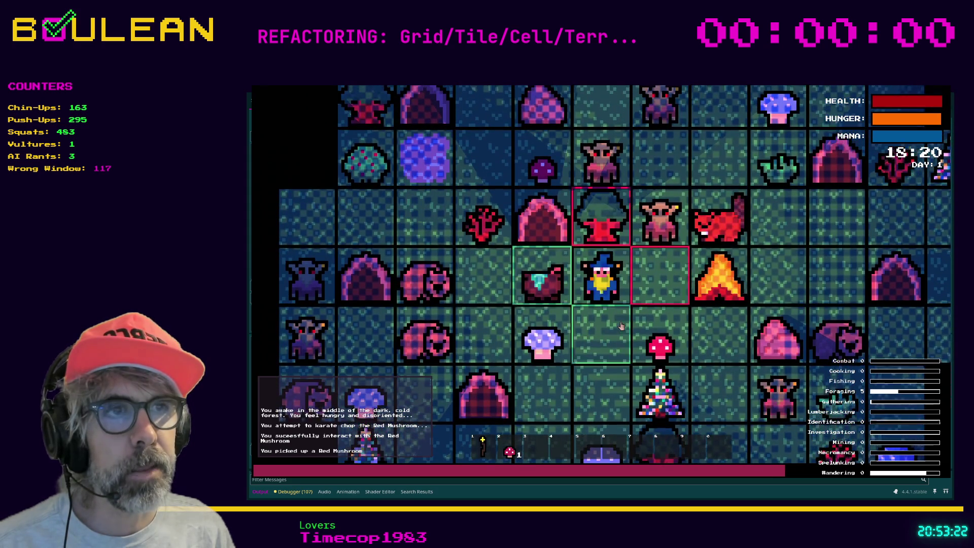
pyautogui.press('Left')
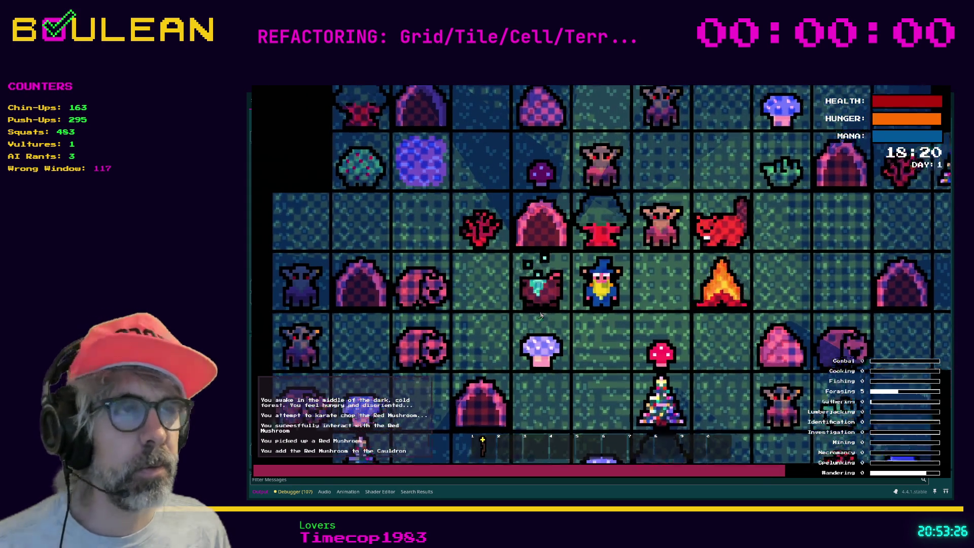
# Step: Try moving east, then use the debug options to remove all goblins from the map
pyautogui.scroll(2, 540, 315)
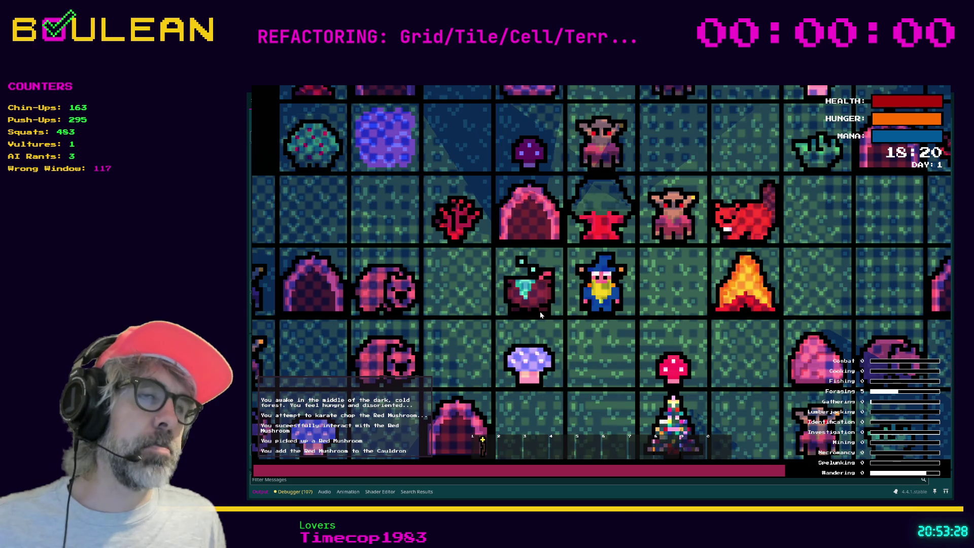
pyautogui.press('Right')
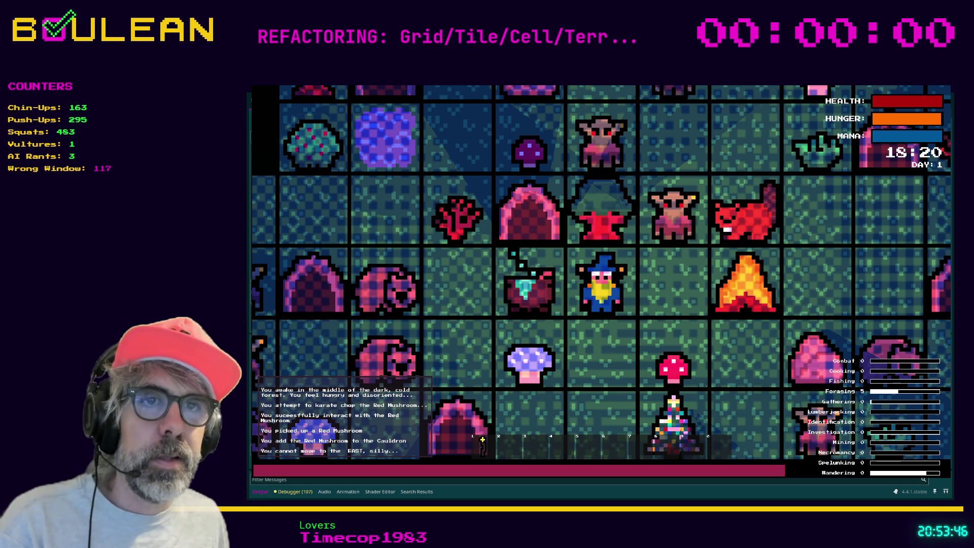
pyautogui.press('`')
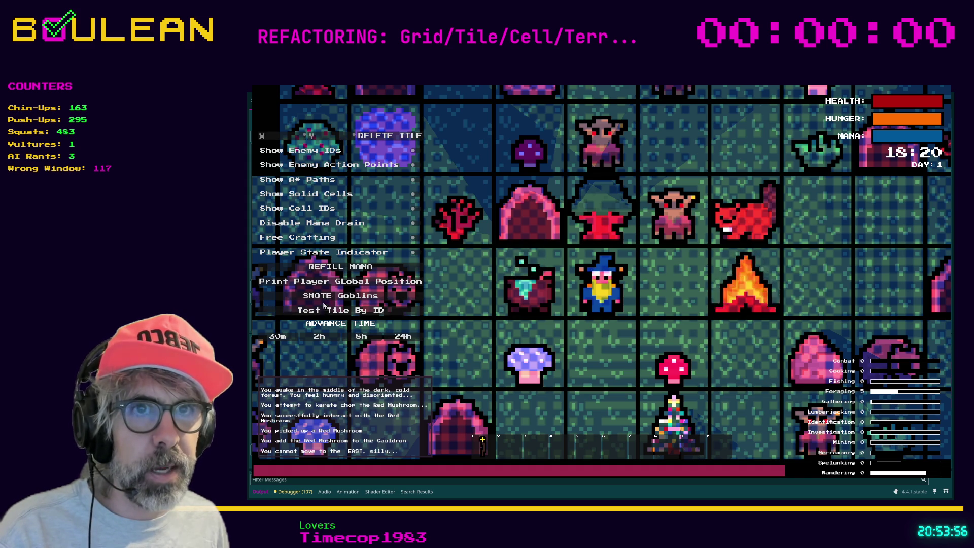
pyautogui.click(386, 297)
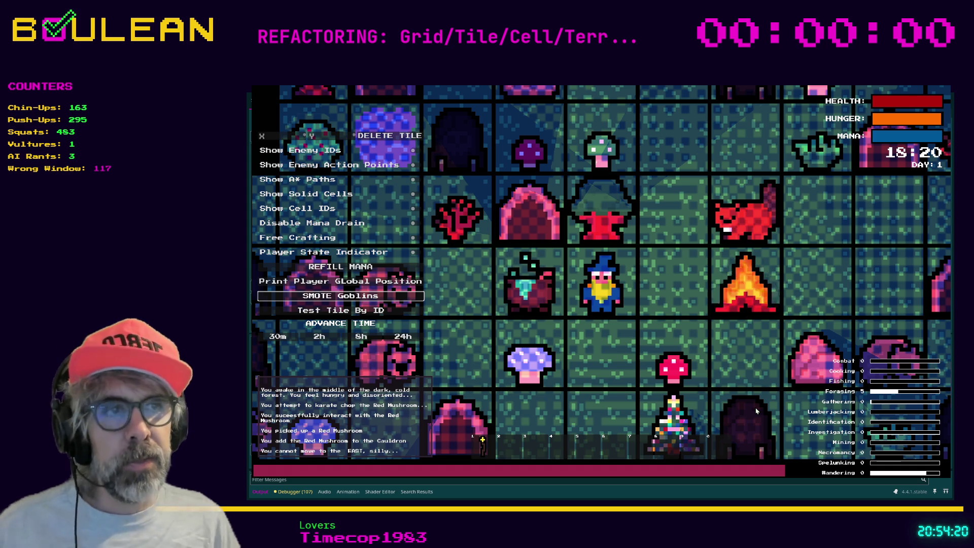
# Step: Run the Test Tile By ID debug option and move the wizard left, triggering the cell.gd error
pyautogui.press('Down')
pyautogui.press('Return')
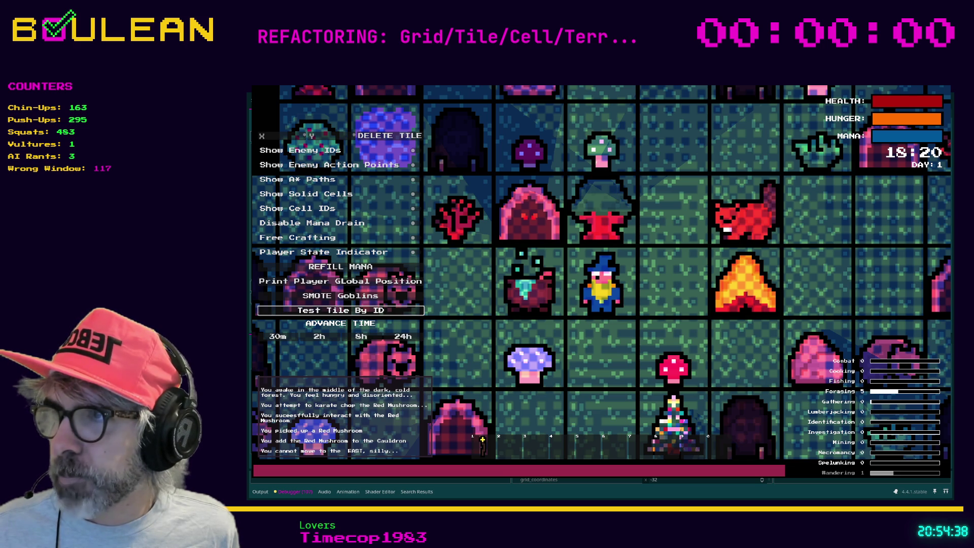
pyautogui.press('Left')
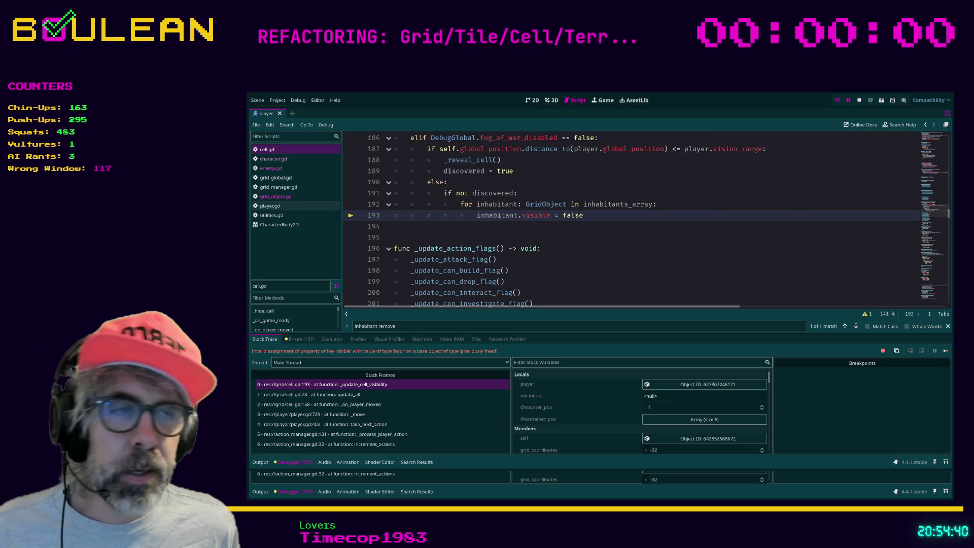
# Step: Compare the update_all and _update_cell_visibility stack frames, ending on update_all
pyautogui.click(509, 270)
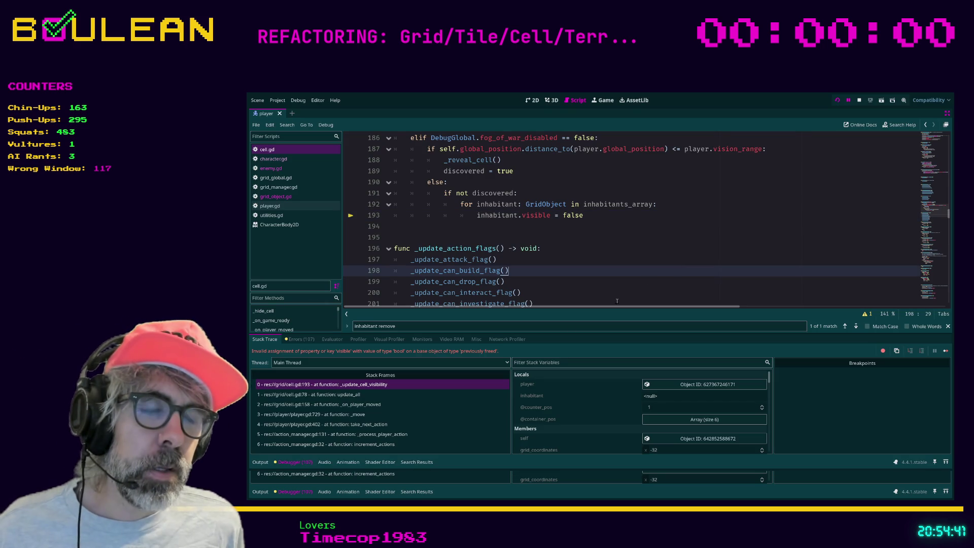
pyautogui.click(358, 394)
pyautogui.click(358, 385)
pyautogui.click(371, 394)
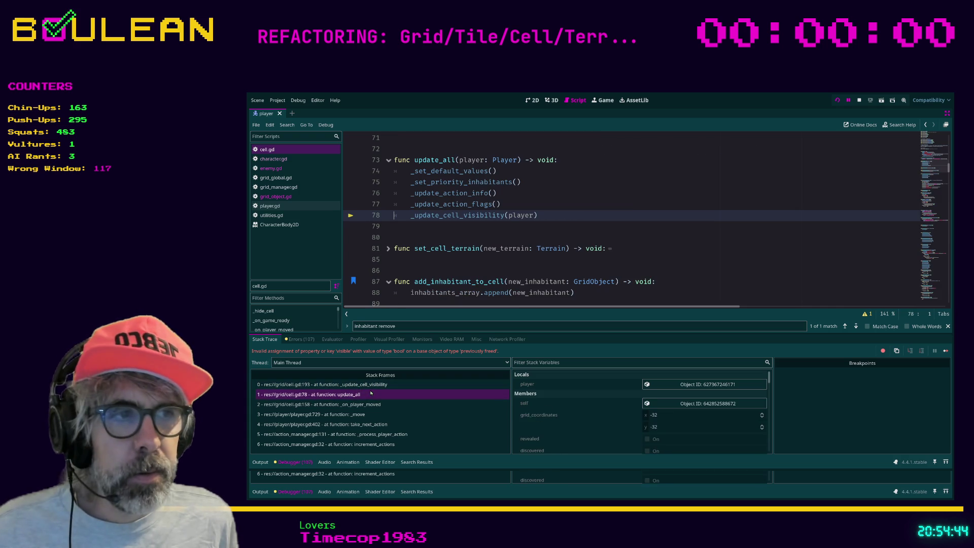
pyautogui.scroll(-3, 648, 414)
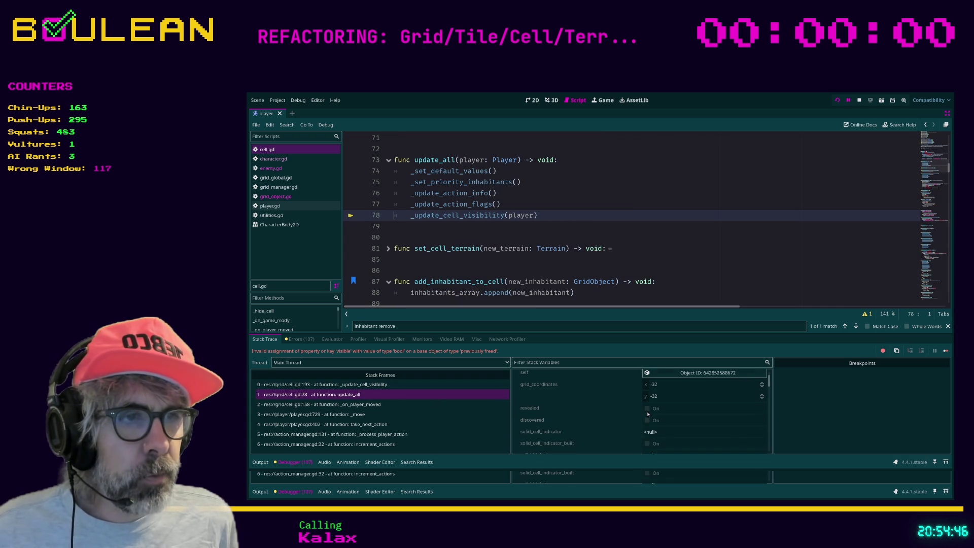
# Step: Expand inhabitants_array, showing one object and five nulls, then go to the inhabitants_array.append line
pyautogui.click(579, 448)
pyautogui.click(689, 448)
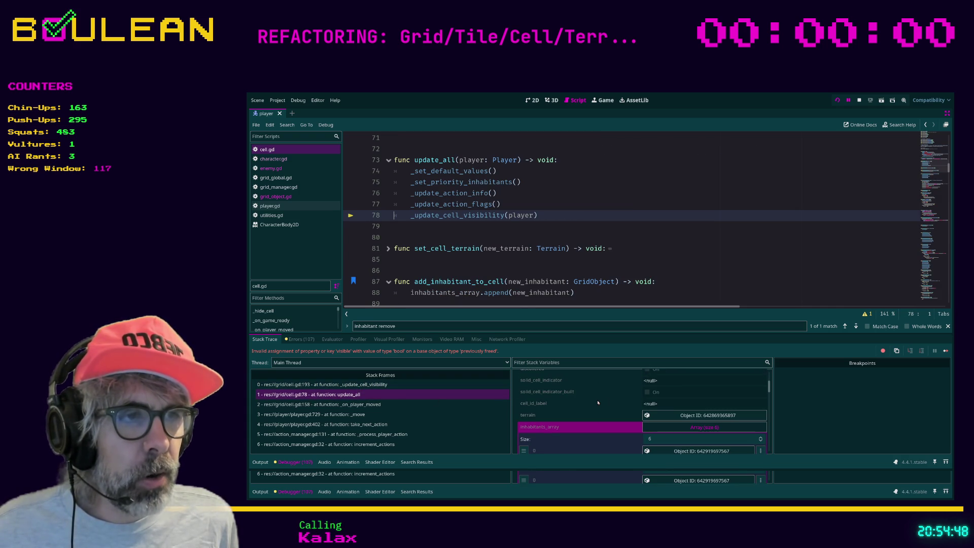
pyautogui.scroll(-1, 602, 409)
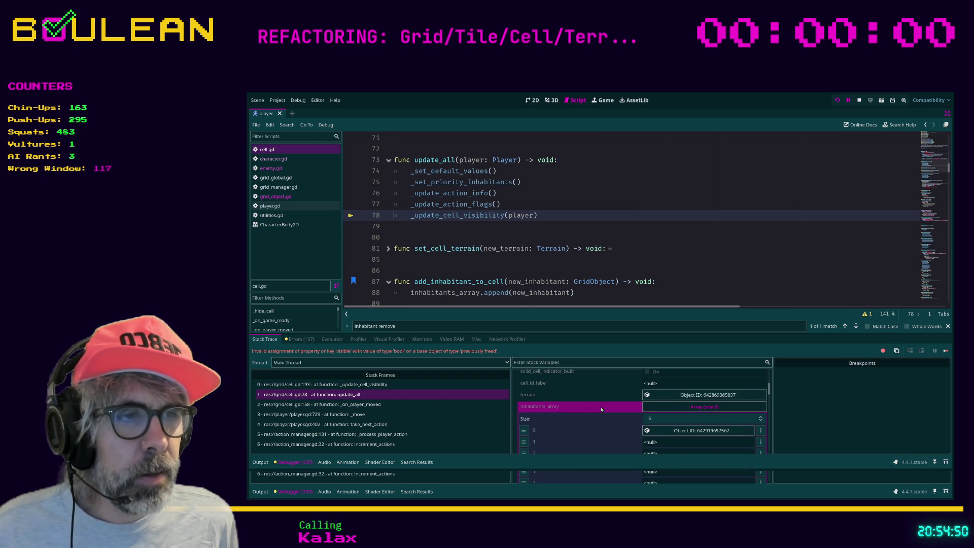
pyautogui.scroll(-3, 602, 409)
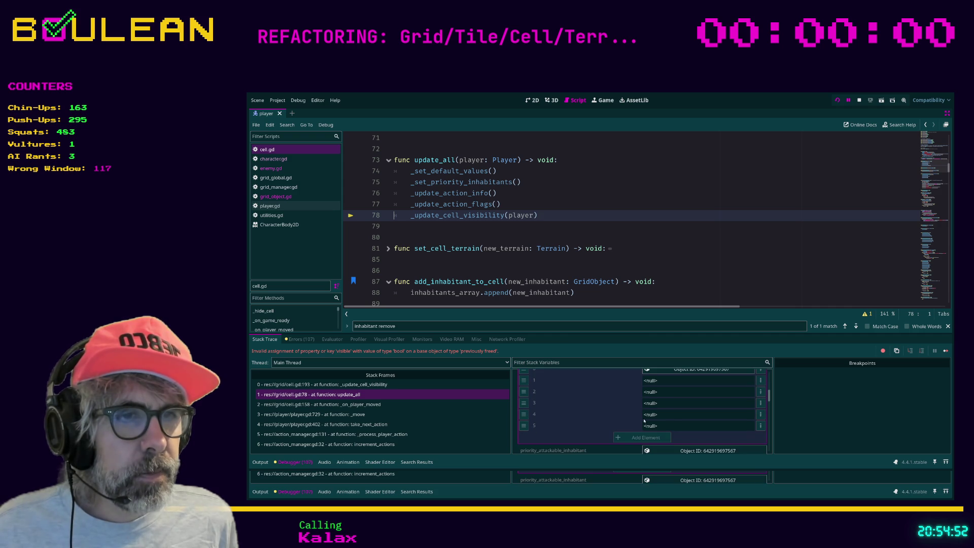
pyautogui.scroll(3, 642, 419)
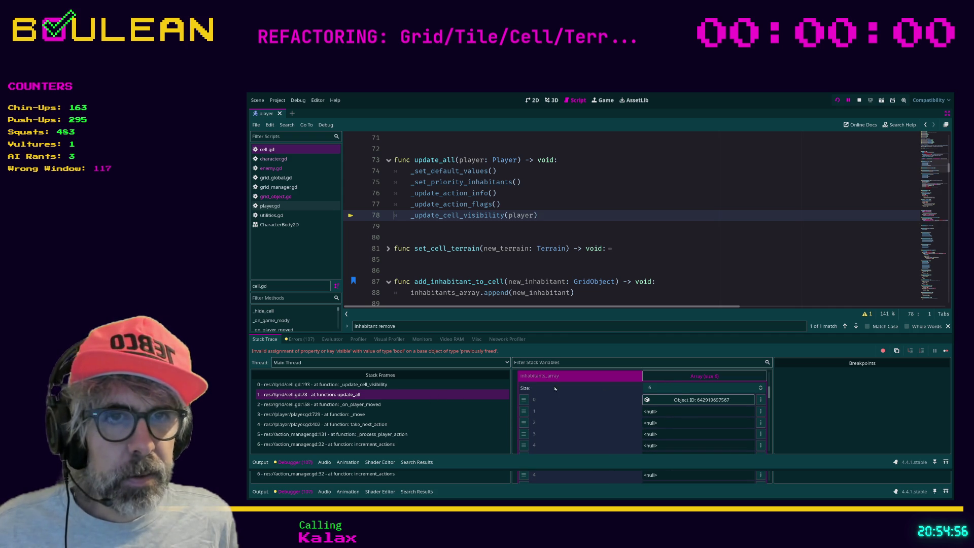
pyautogui.click(685, 377)
pyautogui.click(685, 377)
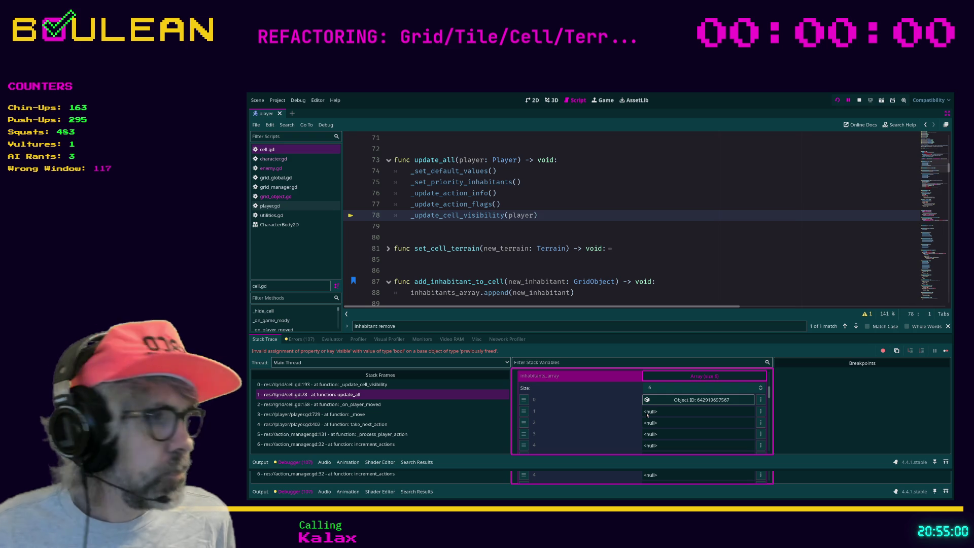
pyautogui.scroll(-2, 650, 414)
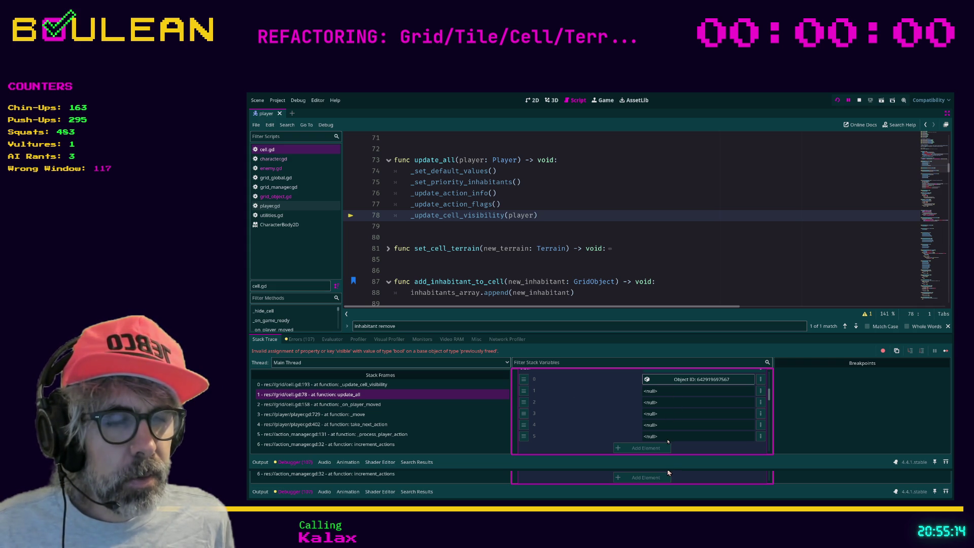
pyautogui.click(598, 291)
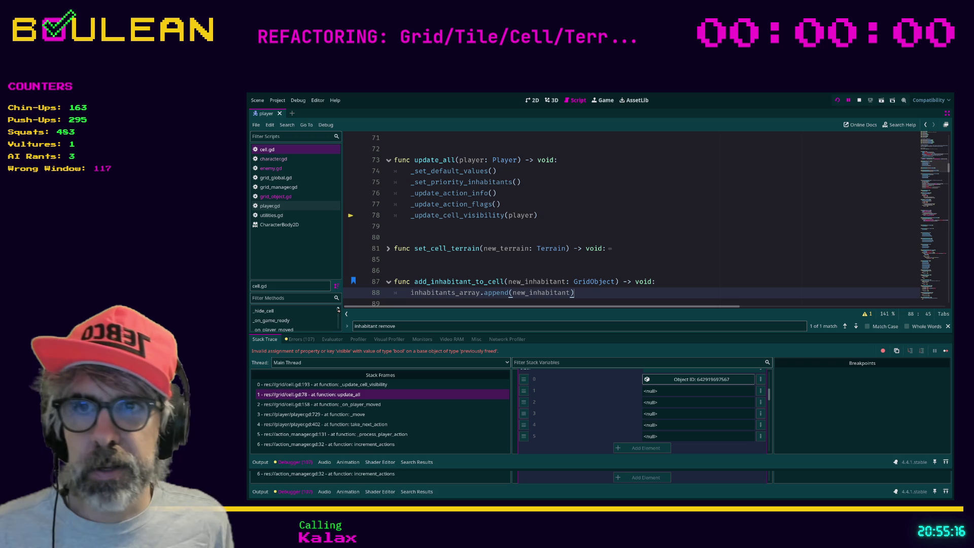
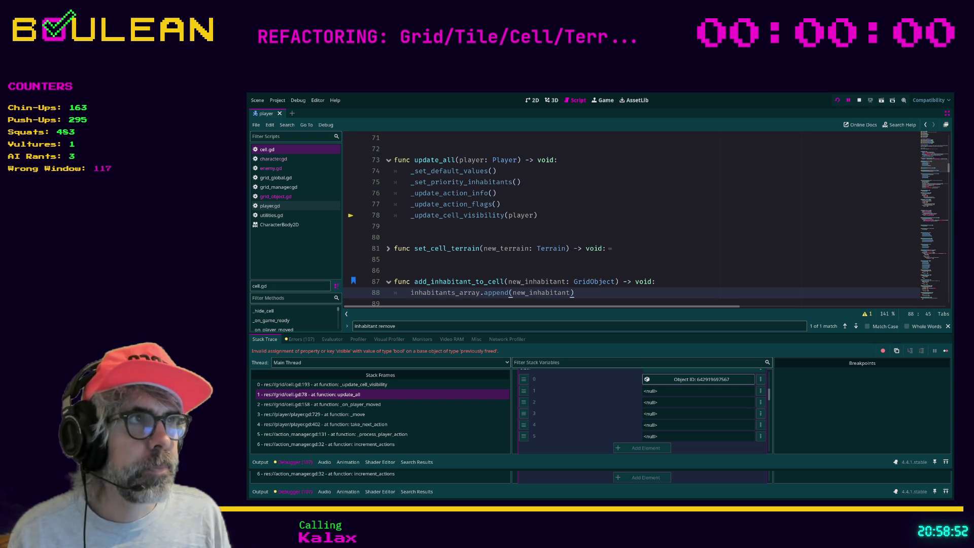
# Step: Place the caret around the set_cell_terrain call and empty lines 85-86 in cell.gd
pyautogui.click(676, 252)
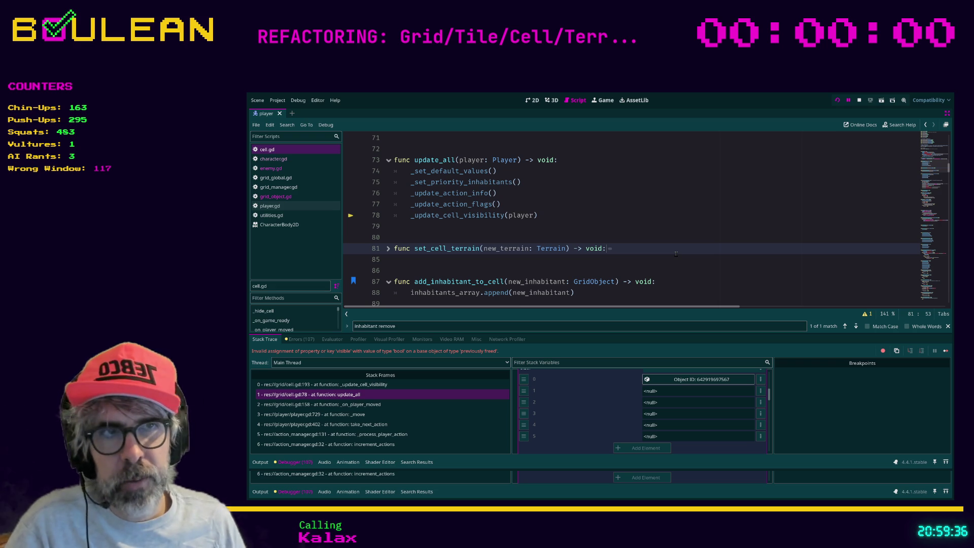
pyautogui.click(683, 267)
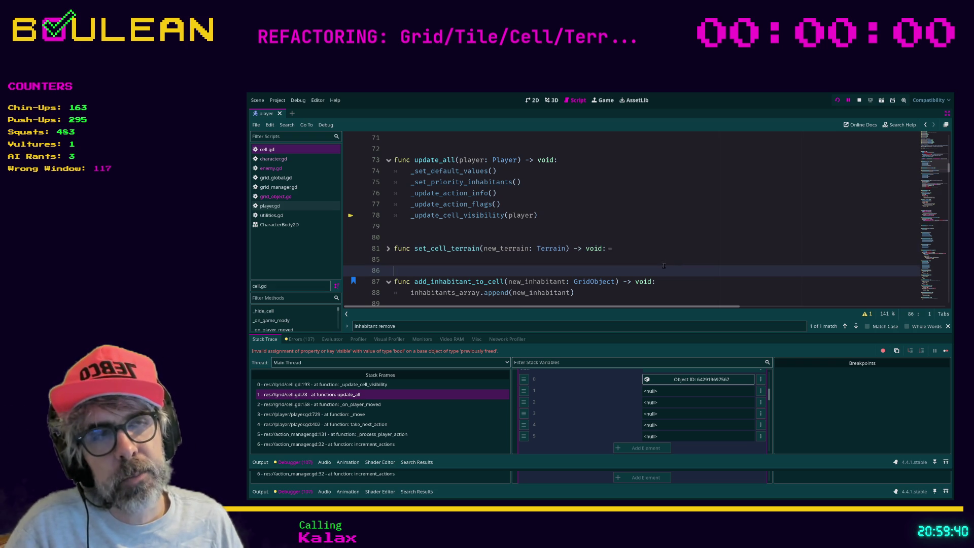
pyautogui.click(560, 259)
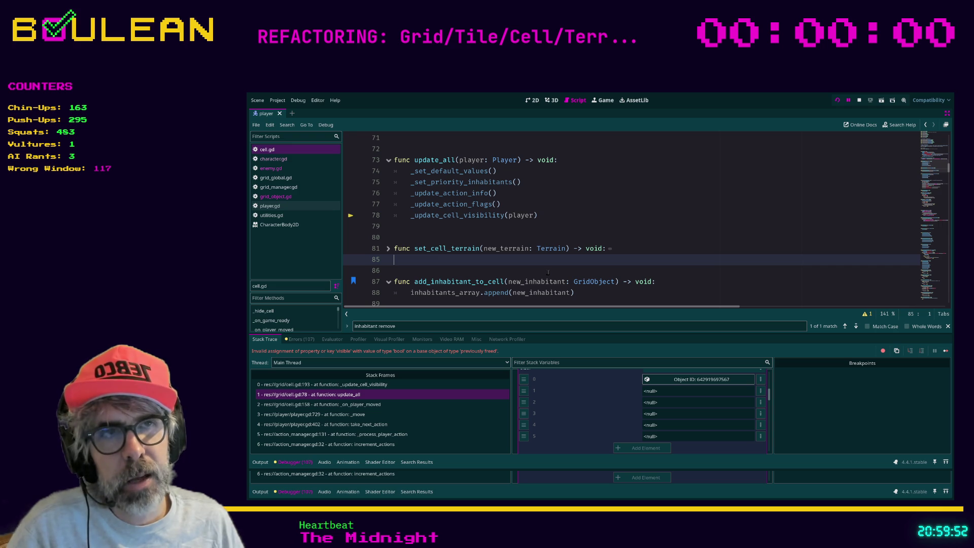
pyautogui.click(542, 273)
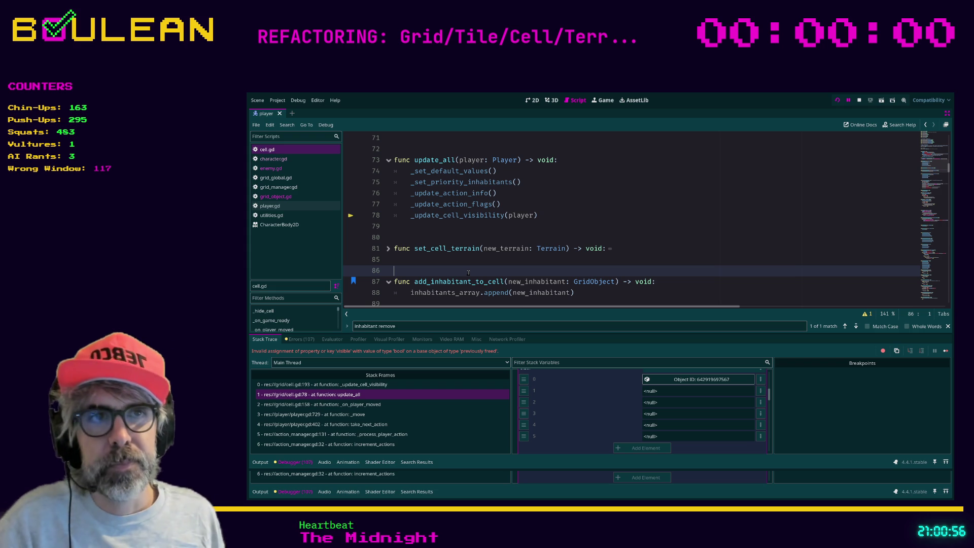
# Step: Follow the _on_player_moved call from cell.gd into enemy.gd's die() function
pyautogui.scroll(-1, 482, 252)
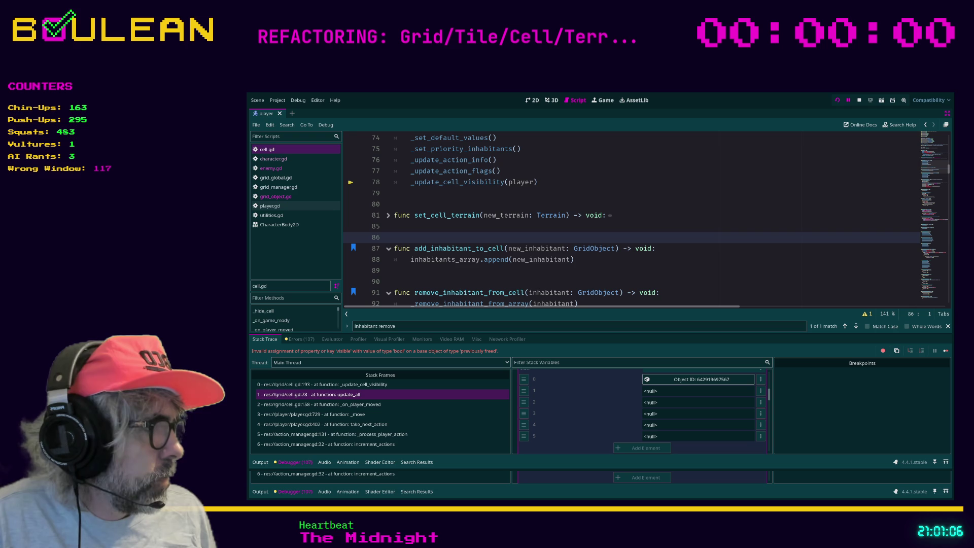
pyautogui.click(561, 272)
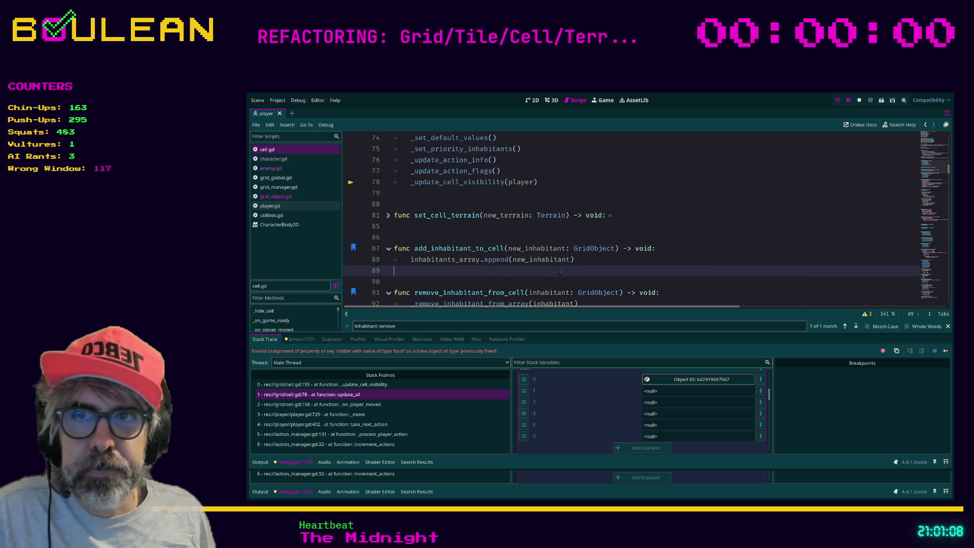
pyautogui.click(473, 287)
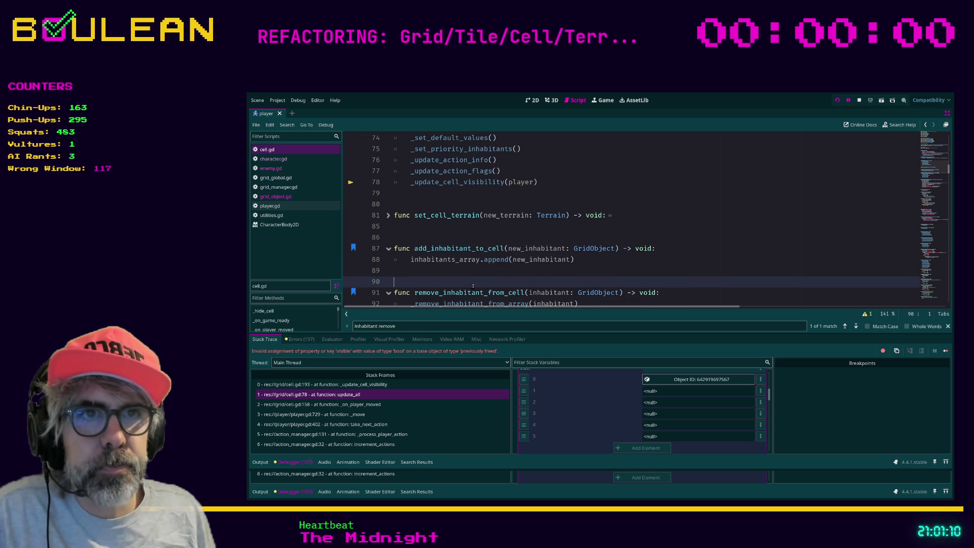
pyautogui.scroll(-2, 448, 281)
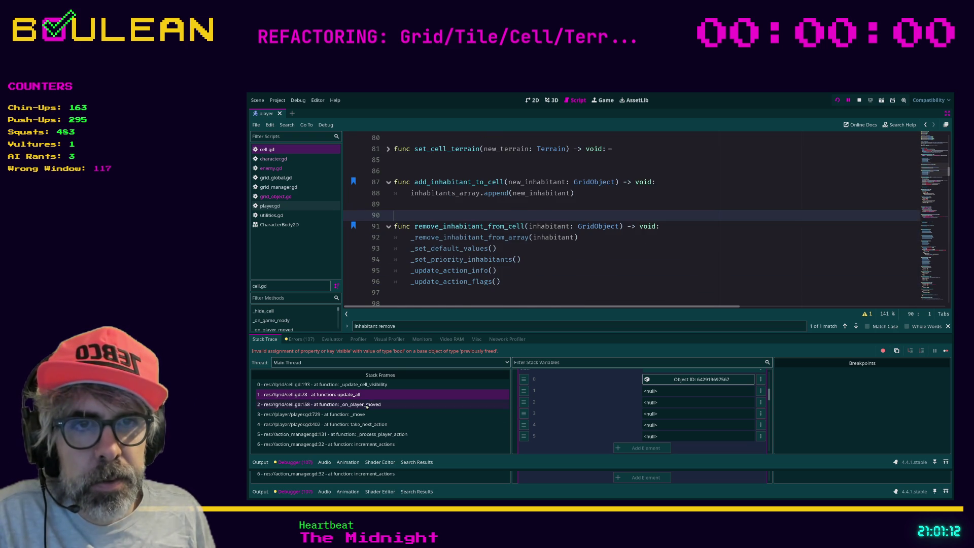
pyautogui.click(365, 402)
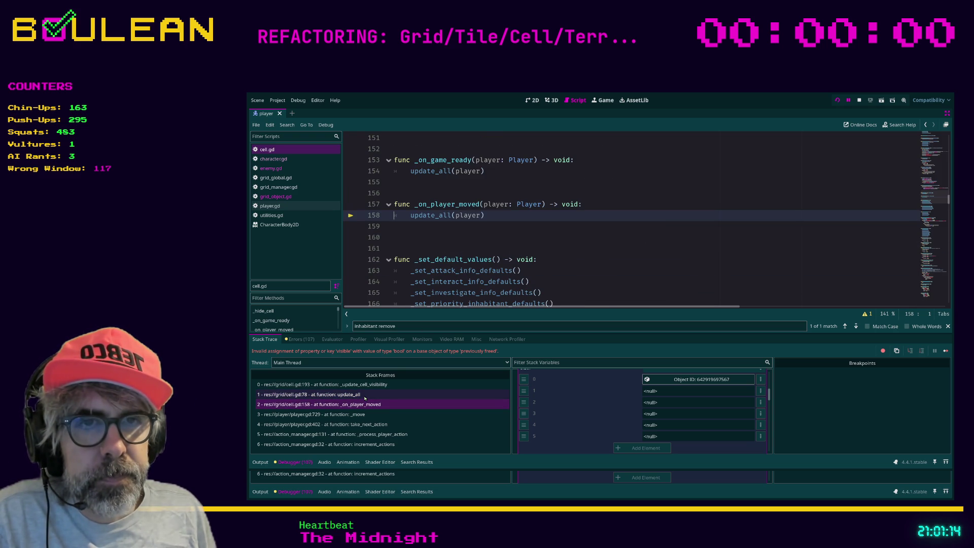
pyautogui.click(282, 169)
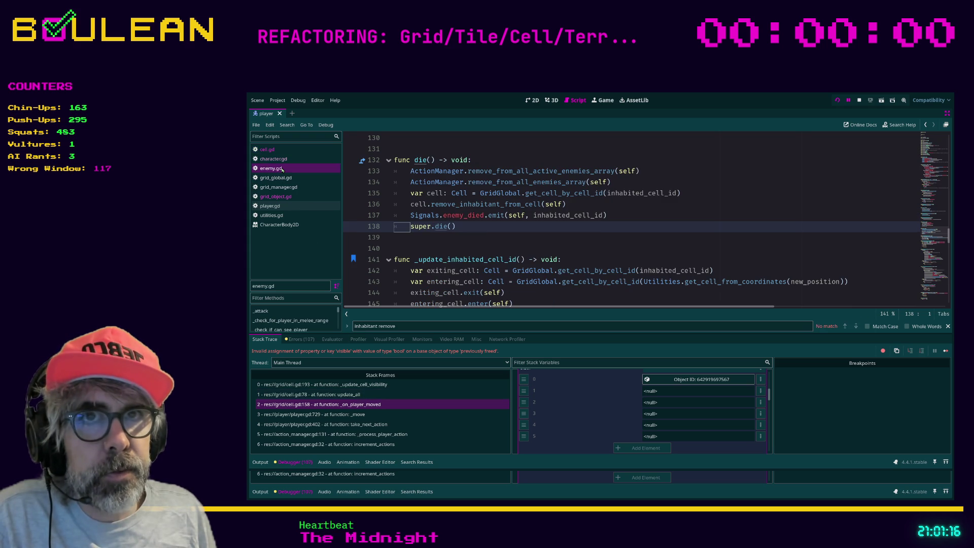
# Step: Search enemy.gd for 'gravestone' and scroll through the file, finding no match
pyautogui.click(510, 252)
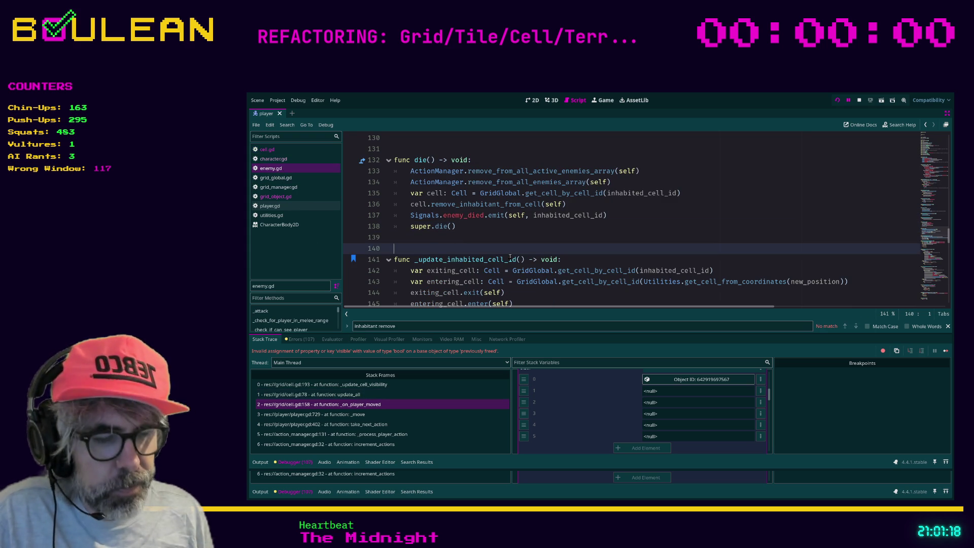
pyautogui.hotkey('ctrl', 'f')
pyautogui.write('gra')
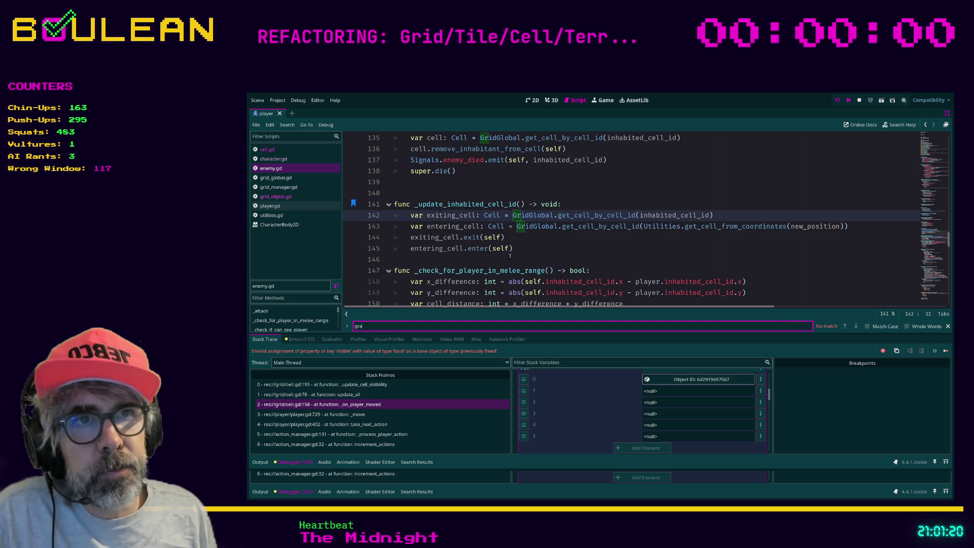
pyautogui.write('vestone')
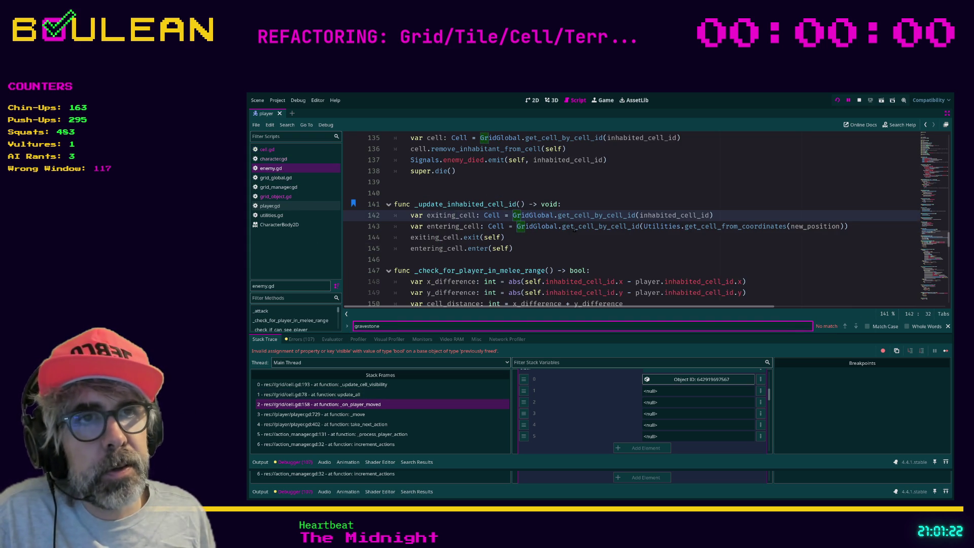
pyautogui.scroll(1, 572, 226)
pyautogui.scroll(-15, 576, 231)
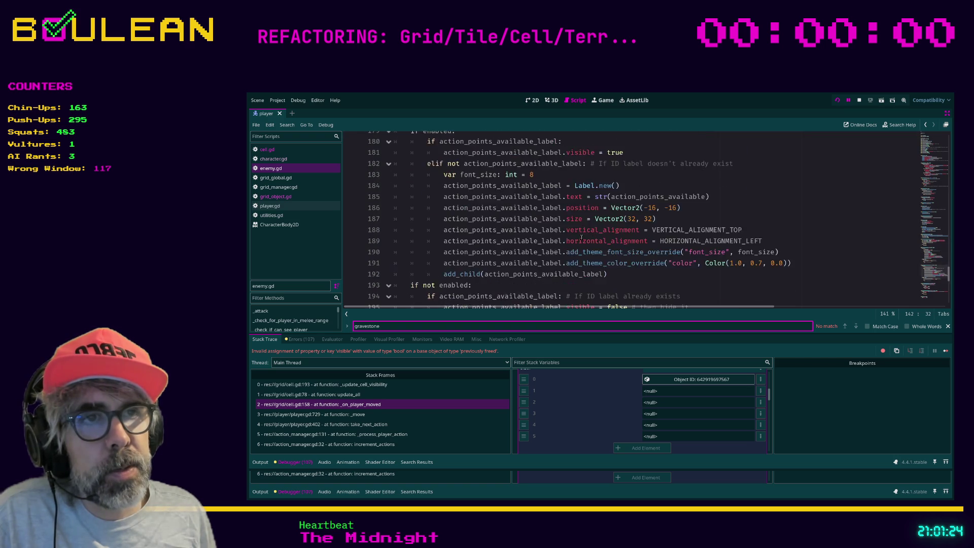
pyautogui.scroll(-8, 581, 237)
pyautogui.click(579, 255)
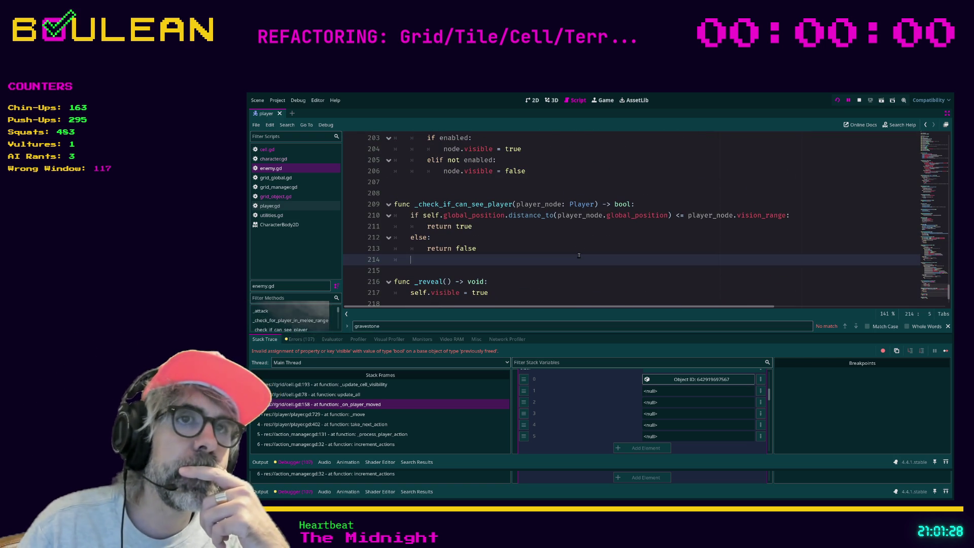
# Step: Return to the super.die() line, then search all project files for enemy_died
pyautogui.scroll(4, 594, 257)
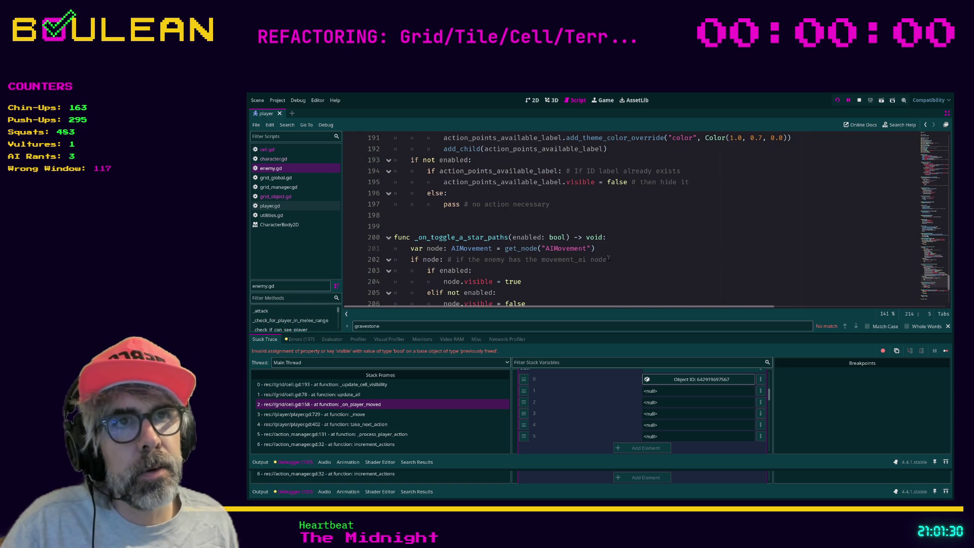
pyautogui.scroll(9, 608, 258)
pyautogui.scroll(4, 608, 258)
pyautogui.scroll(6, 607, 257)
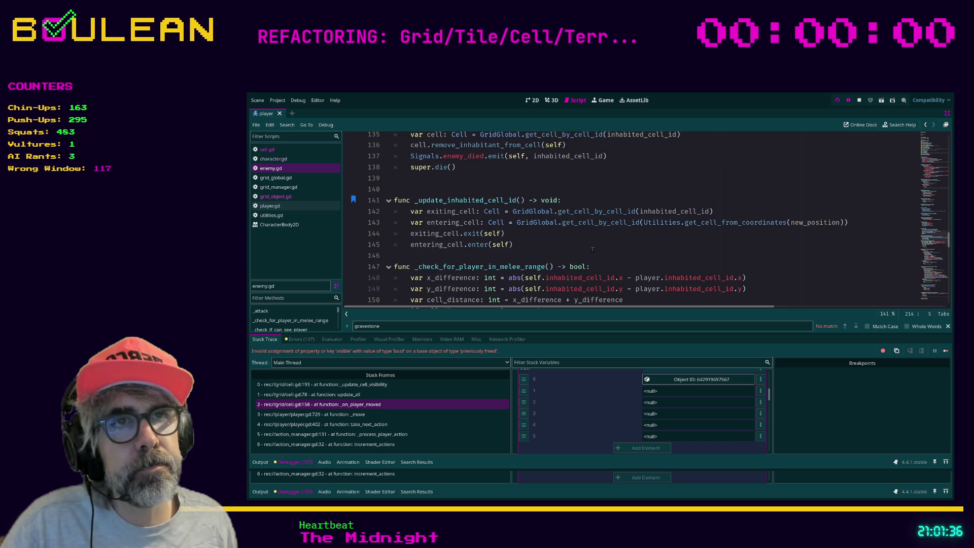
pyautogui.click(585, 253)
pyautogui.scroll(1, 585, 252)
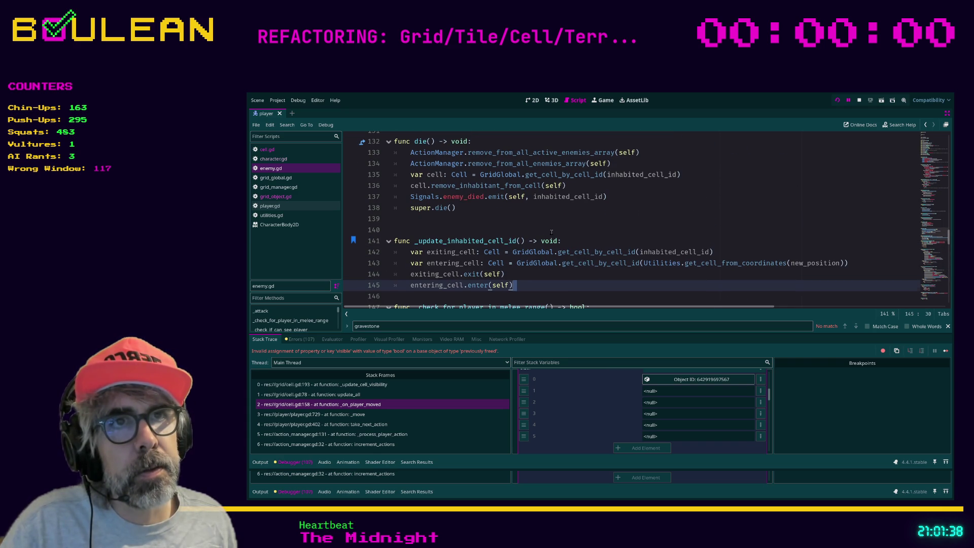
pyautogui.click(494, 217)
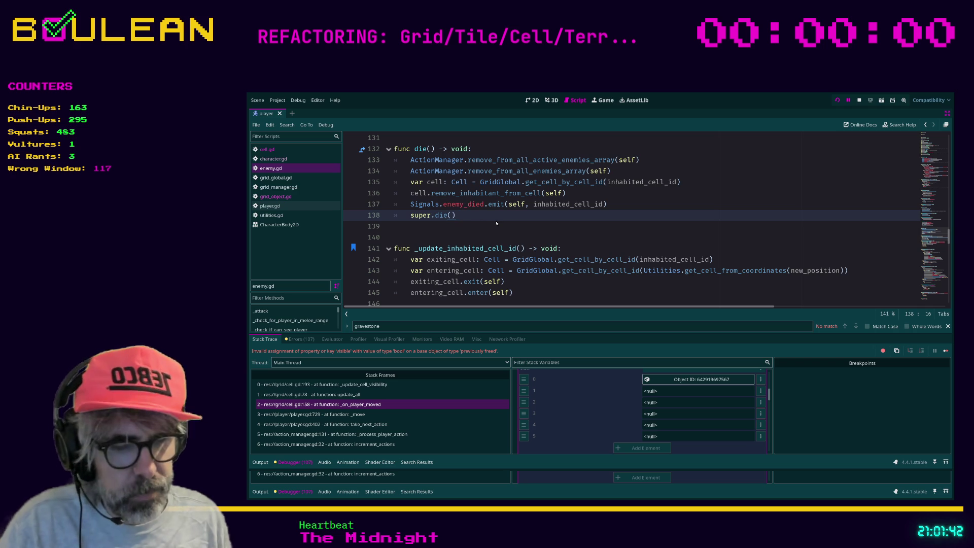
pyautogui.hotkey('ctrl', 'shift', 'f')
pyautogui.press('Return')
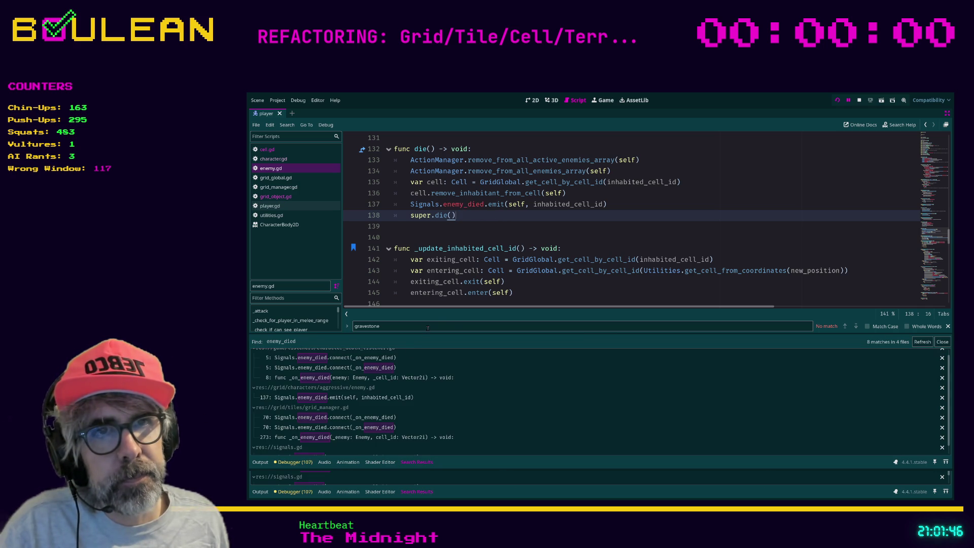
# Step: Review the cell exit/enter lines, then find inhabited_cell_id project-wide: 55 matches in 13 files
pyautogui.click(562, 286)
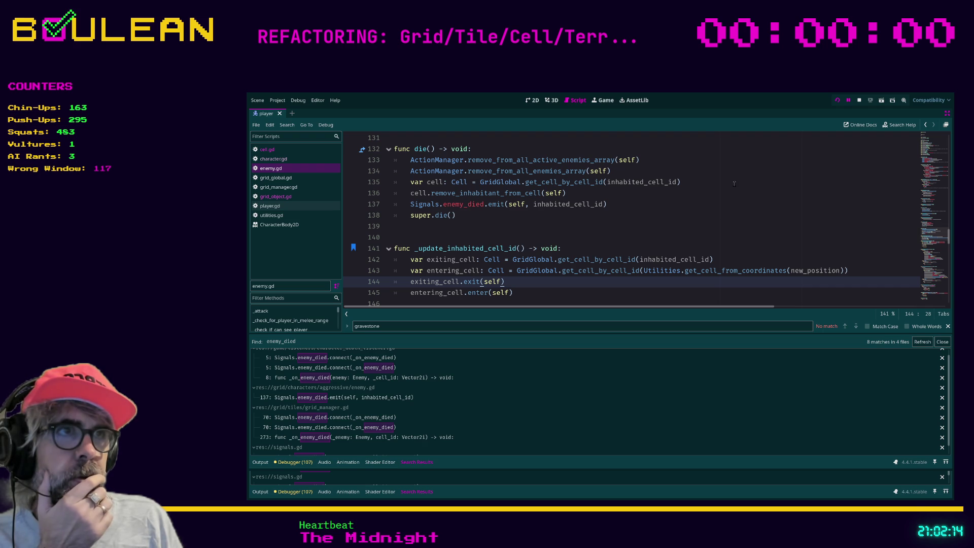
pyautogui.scroll(-1, 629, 231)
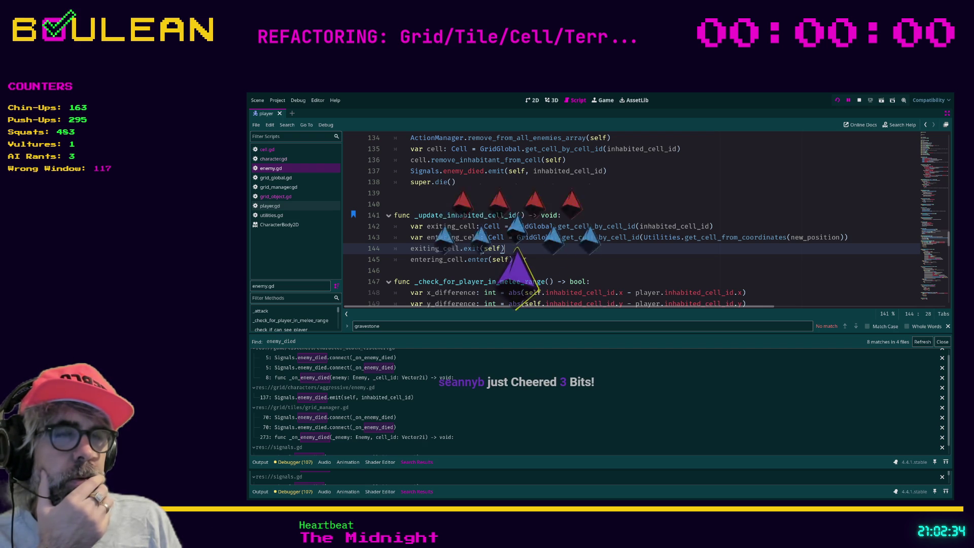
pyautogui.click(525, 259)
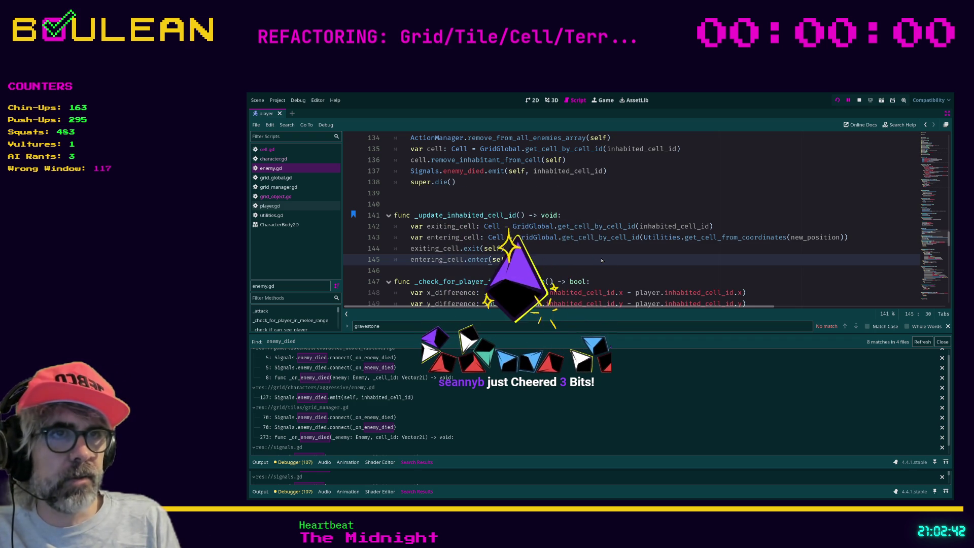
pyautogui.hotkey('ctrl', 'shift', 'f')
pyautogui.press('Return')
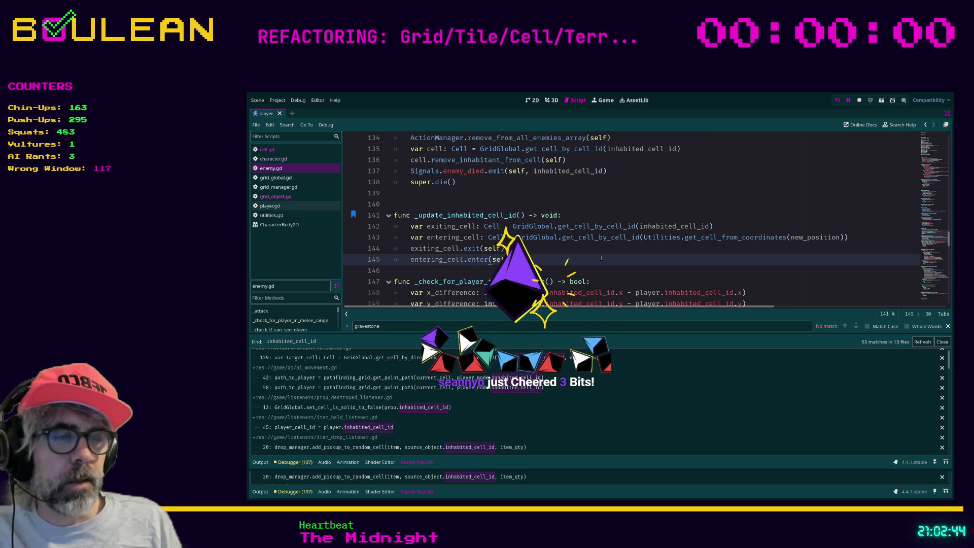
# Step: Search enemy.gd for inhabited_cell_id, then relaunch the game with F5 and stop it
pyautogui.click(598, 272)
pyautogui.hotkey('ctrl', 'f')
pyautogui.write('inhabi')
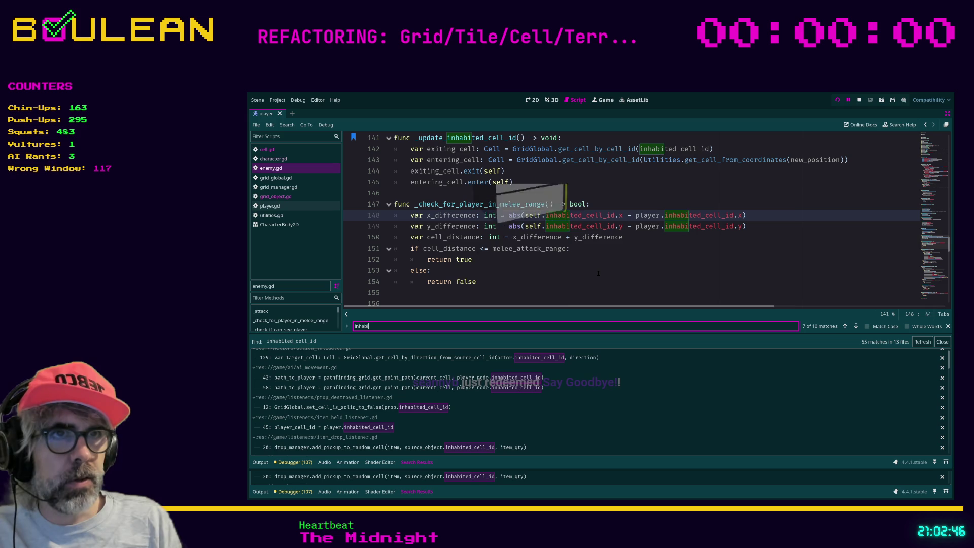
pyautogui.write('ted_cell_id')
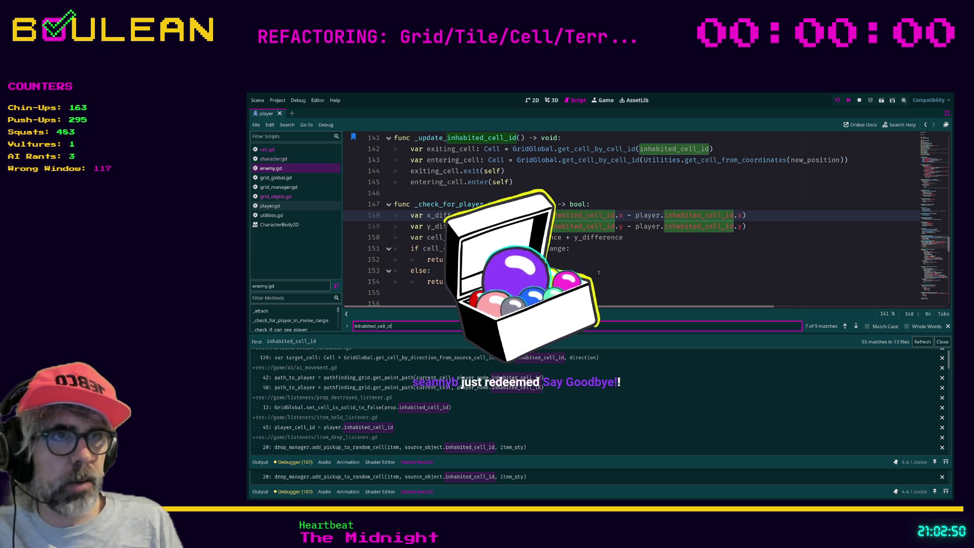
pyautogui.click(599, 273)
pyautogui.press('F5')
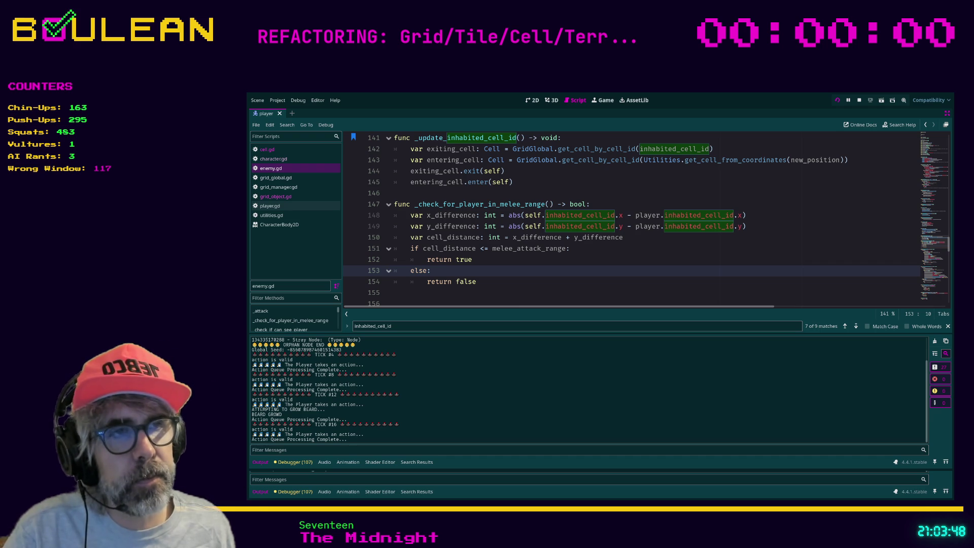
pyautogui.click(602, 262)
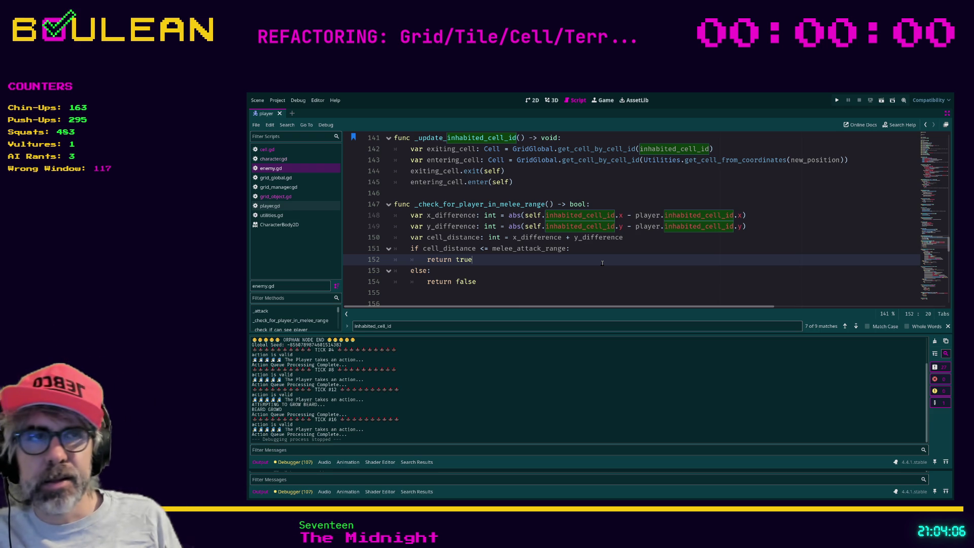
# Step: Check the return false and else: lines, then search enemy.gd again for inhabited_cell_id
pyautogui.click(507, 282)
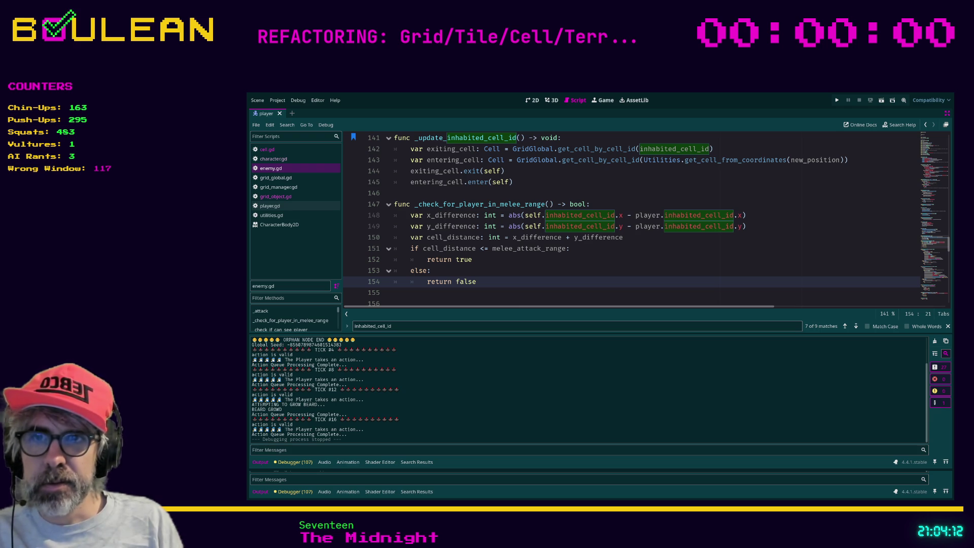
pyautogui.click(542, 270)
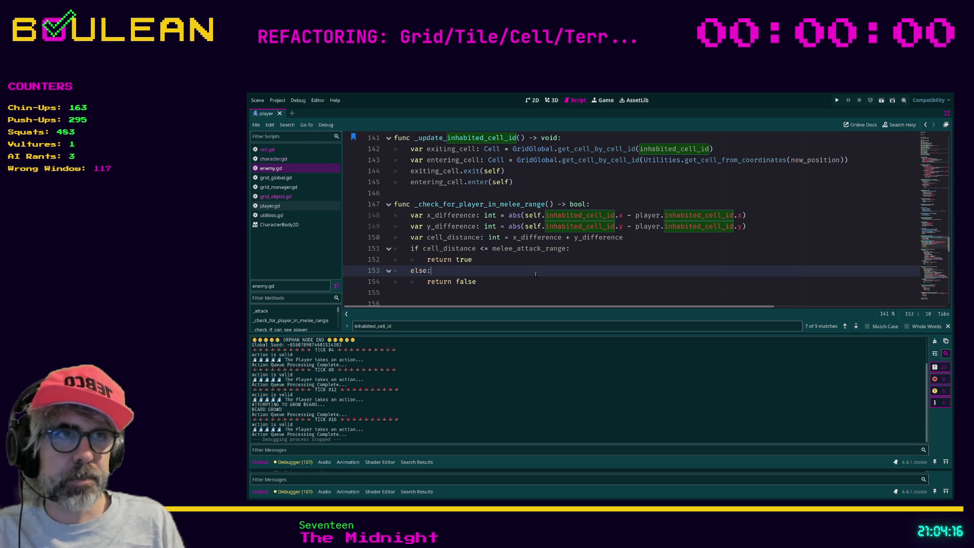
pyautogui.hotkey('ctrl', 'f')
pyautogui.write('inhabited_cell_id')
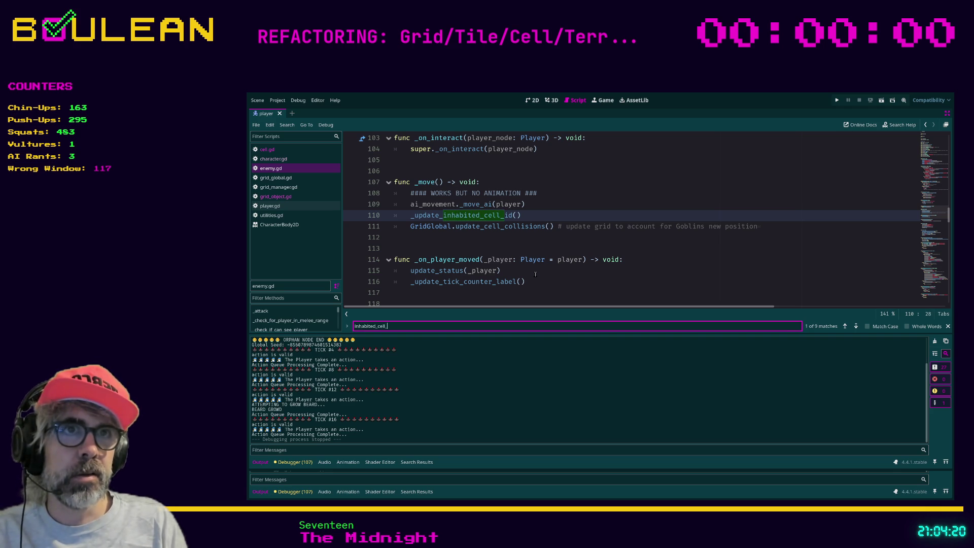
pyautogui.press('Return')
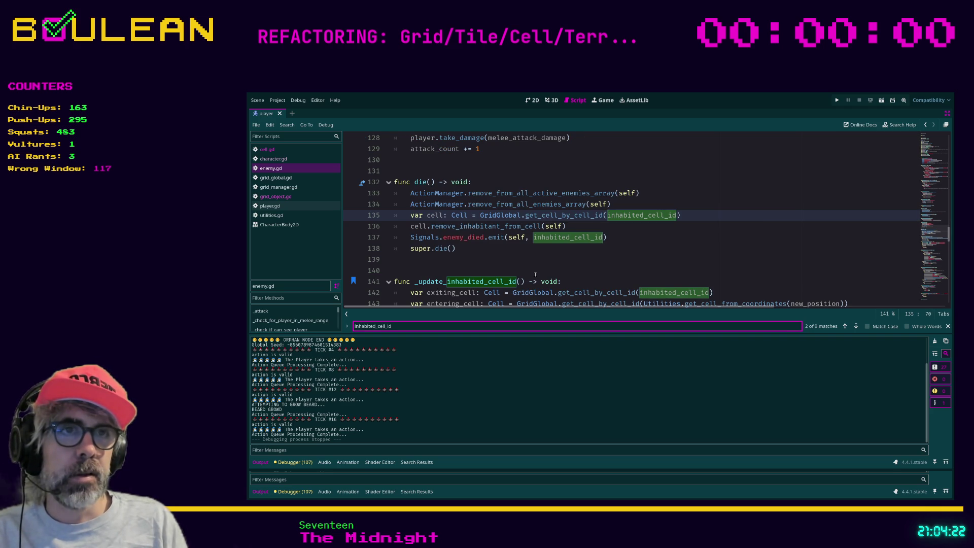
pyautogui.scroll(-1, 536, 273)
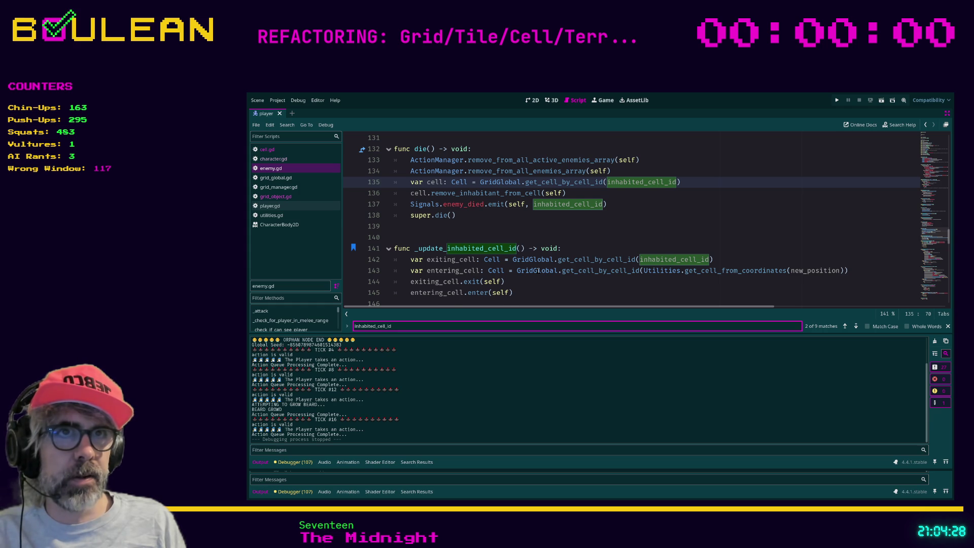
pyautogui.press('Return')
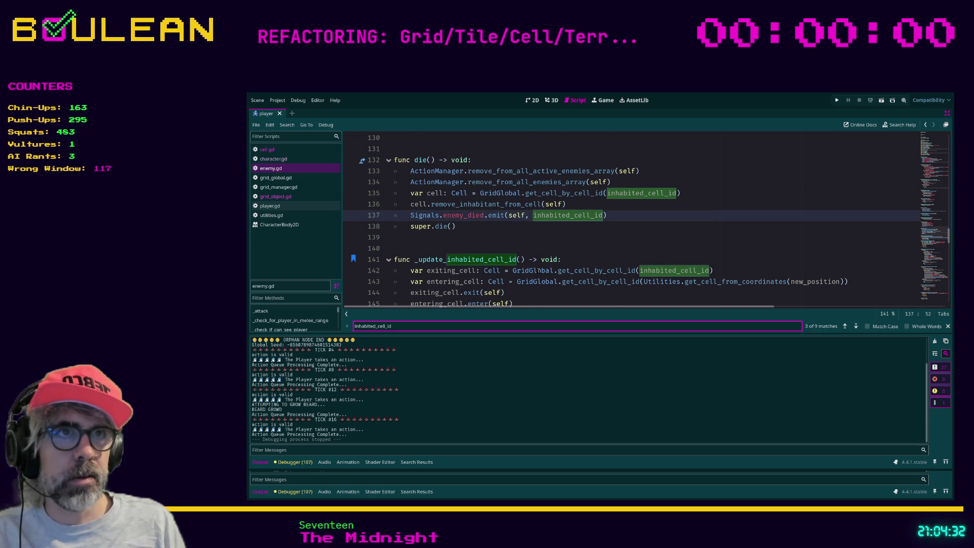
pyautogui.press('Return')
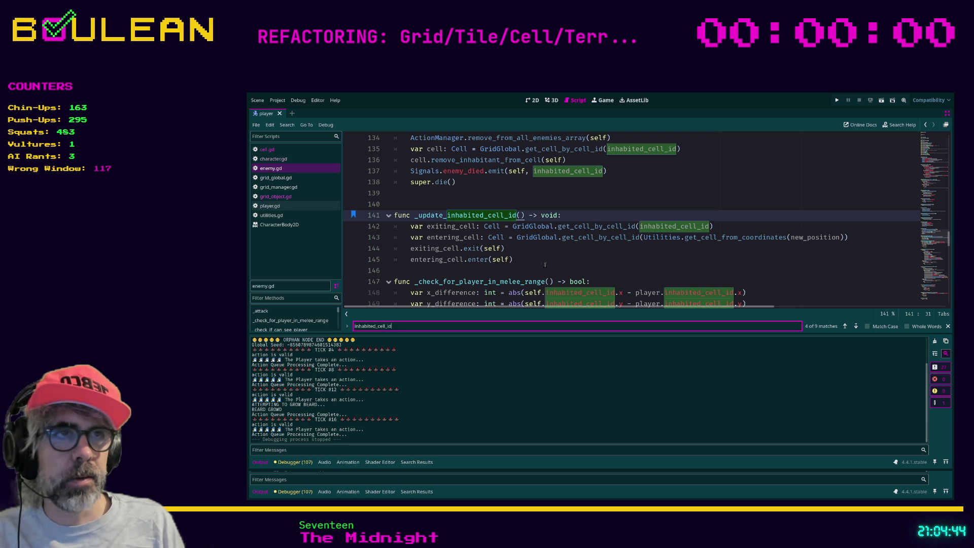
pyautogui.press('Return')
pyautogui.press('Return')
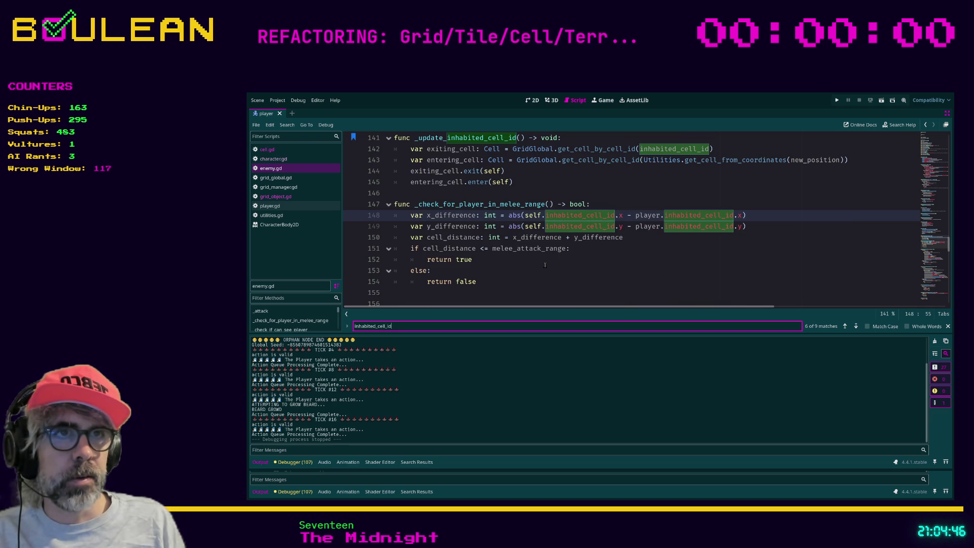
pyautogui.press('Return')
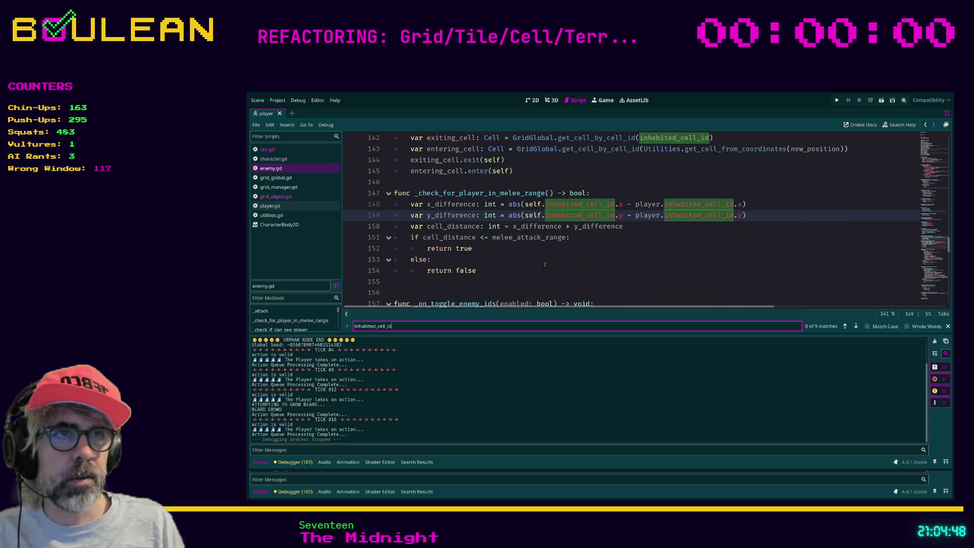
pyautogui.press('Return')
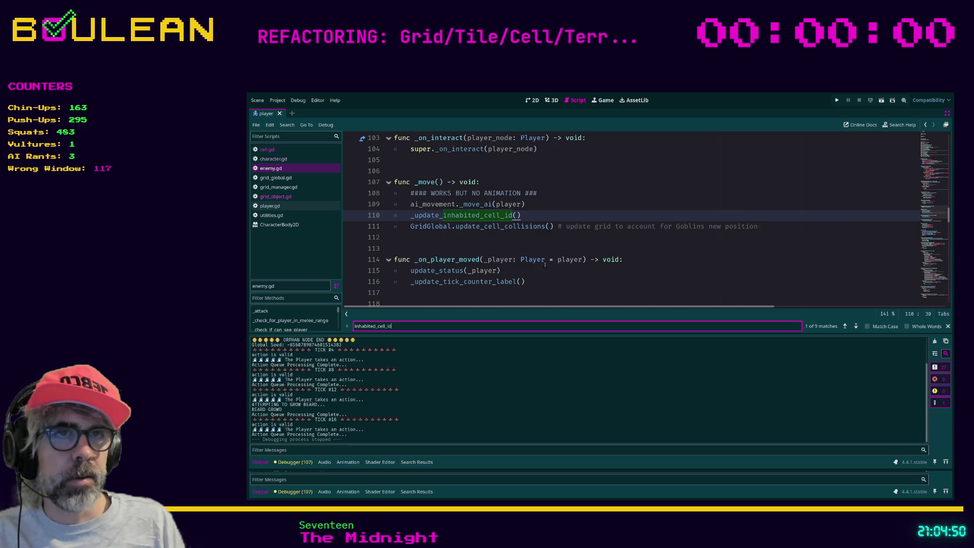
pyautogui.press('Return')
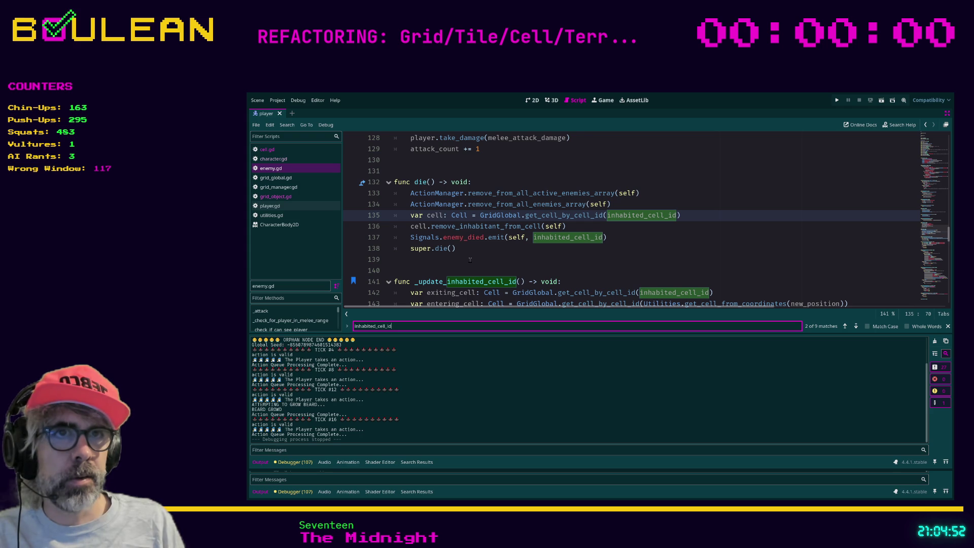
pyautogui.click(411, 226)
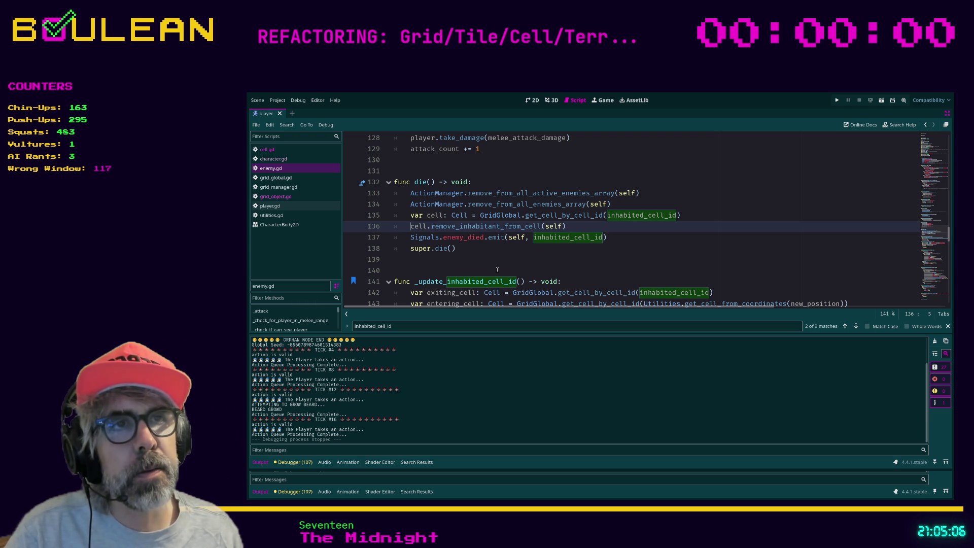
# Step: Jump to the _update_inhabited_cell_id definition and put the caret at the end of line 145
pyautogui.press('Down')
pyautogui.hotkey('ctrl', 'shift', 'Return')
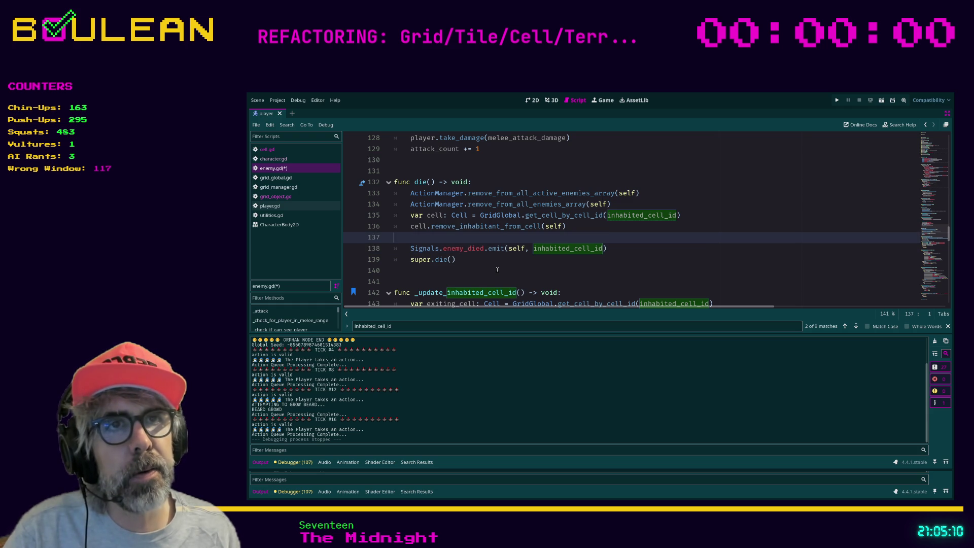
pyautogui.press('BackSpace')
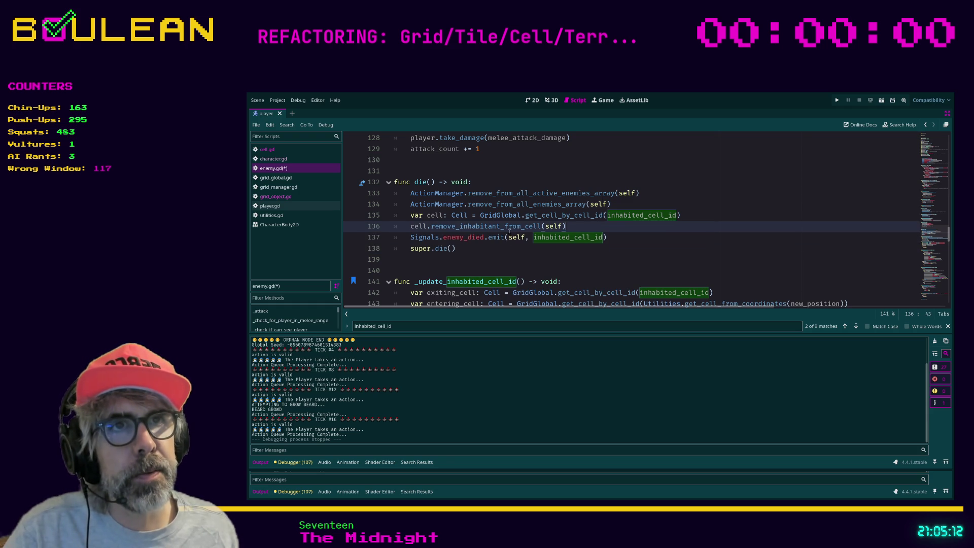
pyautogui.scroll(3, 510, 218)
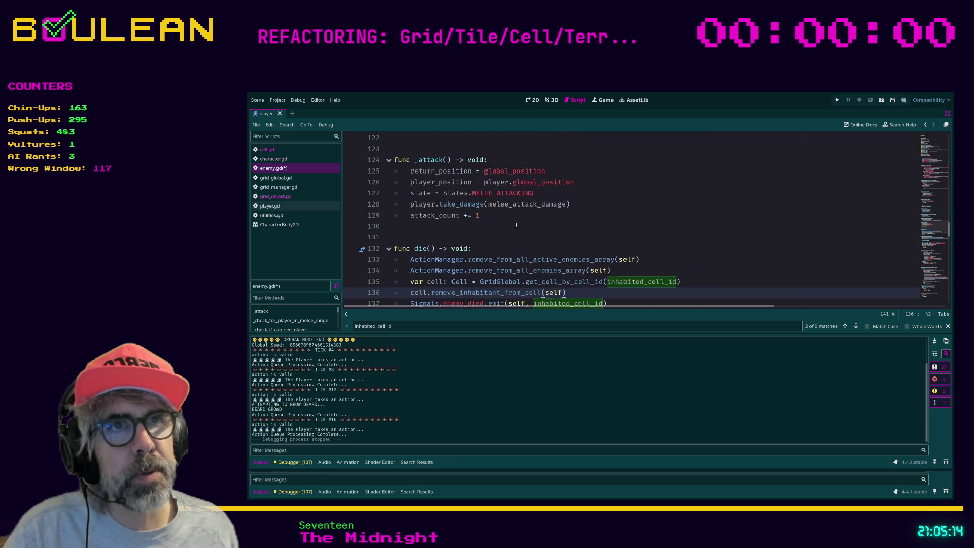
pyautogui.scroll(5, 516, 226)
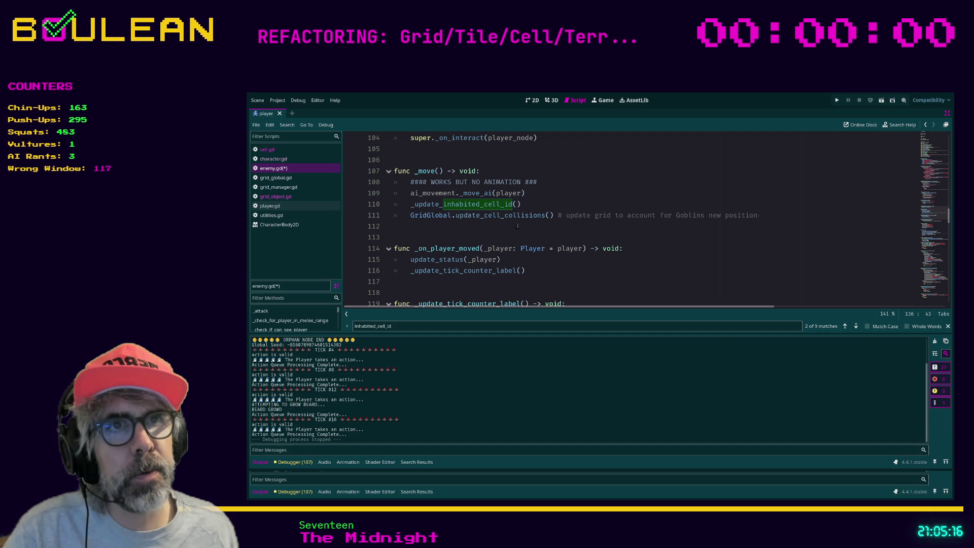
pyautogui.keyDown('ctrl'); pyautogui.click(480, 204); pyautogui.keyUp('ctrl')
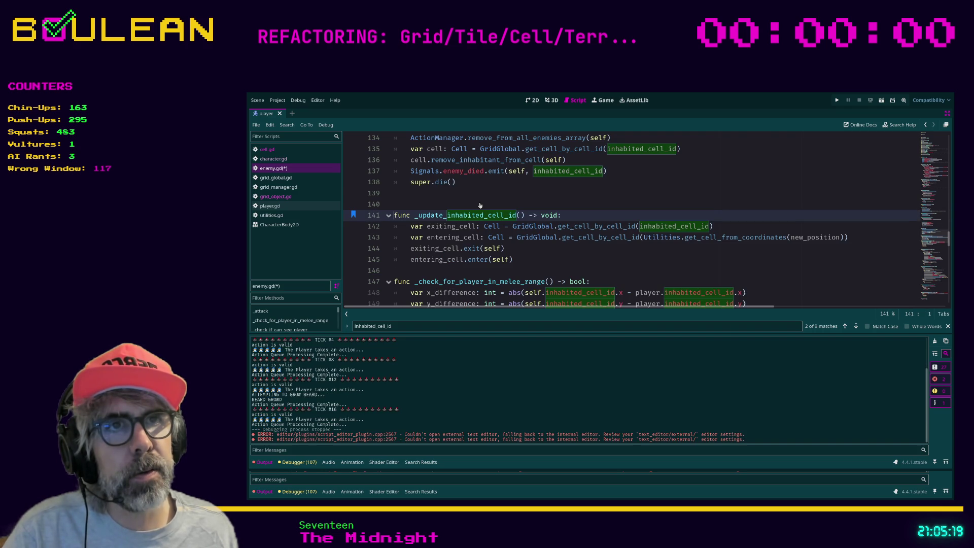
pyautogui.click(533, 262)
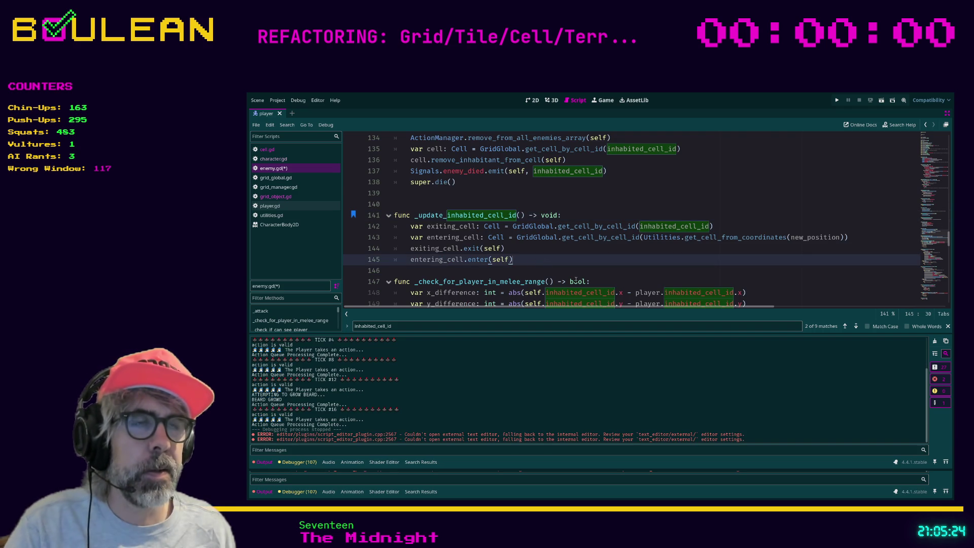
# Step: Add line 146 'inhabited_cell_id = new_position' using autocomplete
pyautogui.press('Return')
pyautogui.write('inhabited')
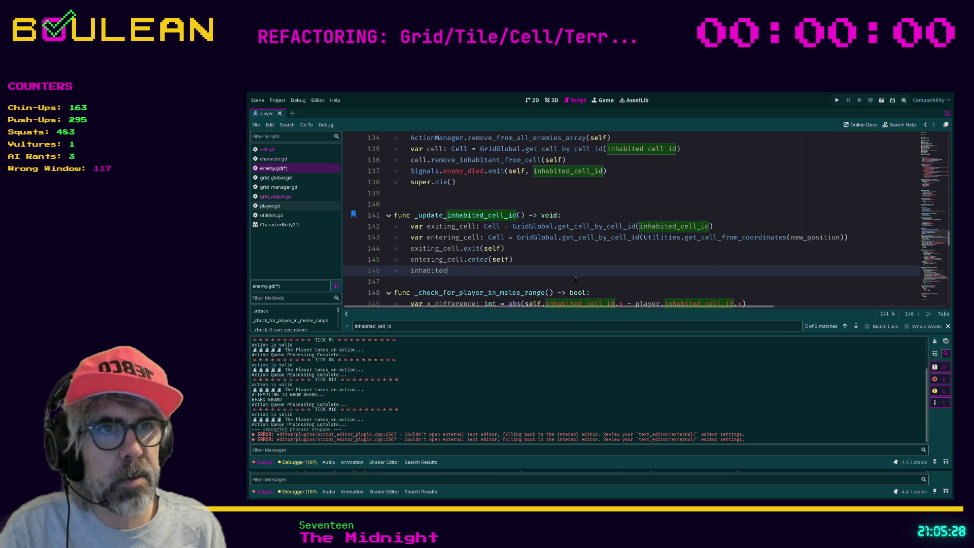
pyautogui.press('Down')
pyautogui.press('Return')
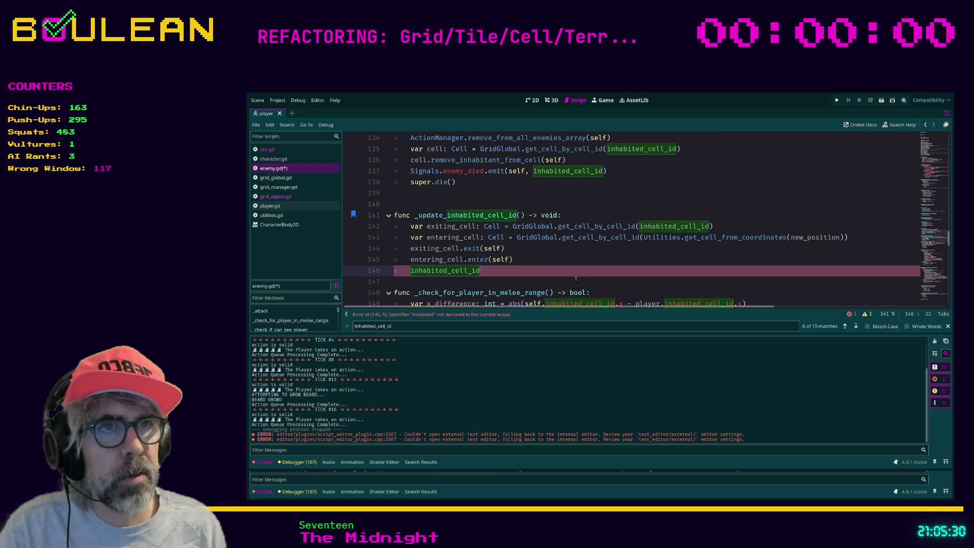
pyautogui.write(' = new_position')
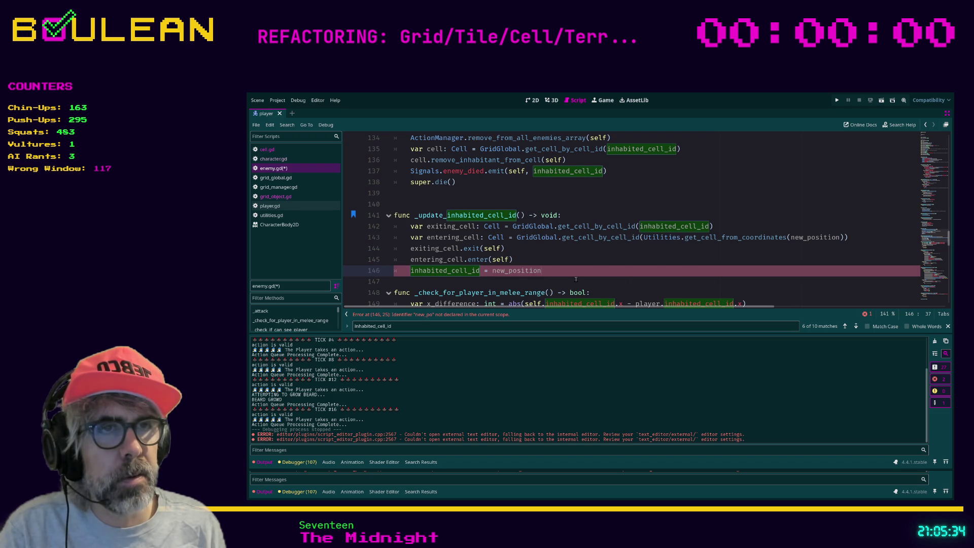
pyautogui.press('Return')
pyautogui.press('Up')
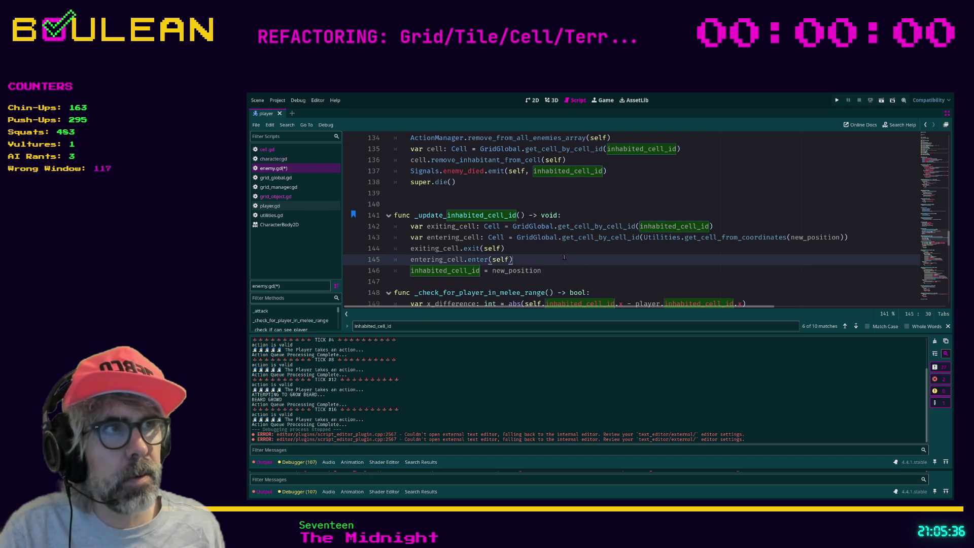
# Step: Inspect where new_position is declared, then select new_position on line 146 for replacement
pyautogui.keyDown('ctrl'); pyautogui.click(817, 238); pyautogui.keyUp('ctrl')
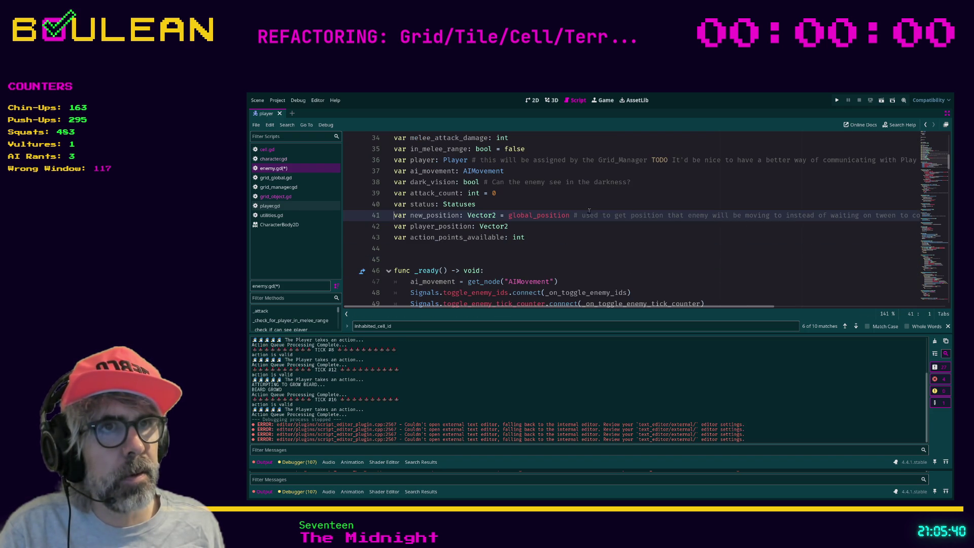
pyautogui.scroll(-13, 558, 219)
pyautogui.scroll(-17, 558, 220)
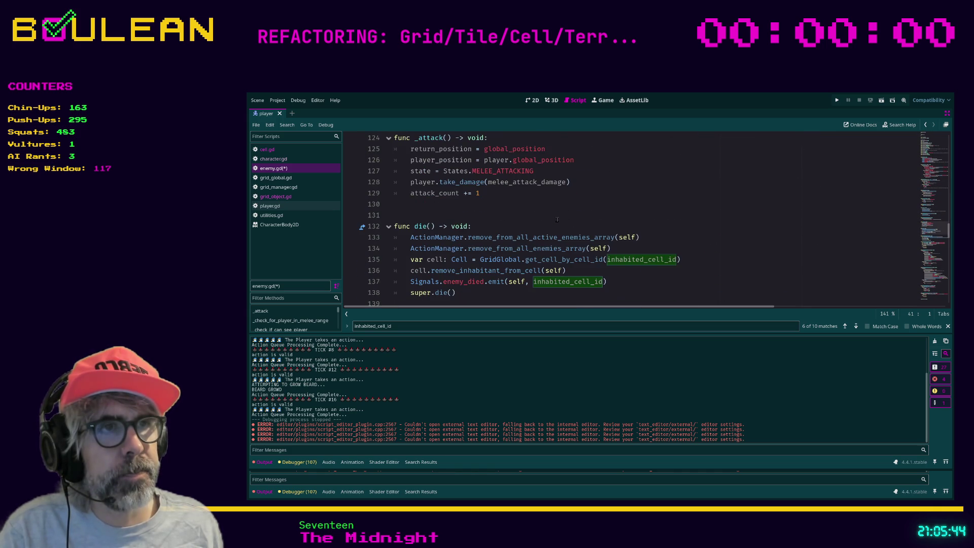
pyautogui.scroll(-1, 558, 219)
pyautogui.scroll(-3, 558, 219)
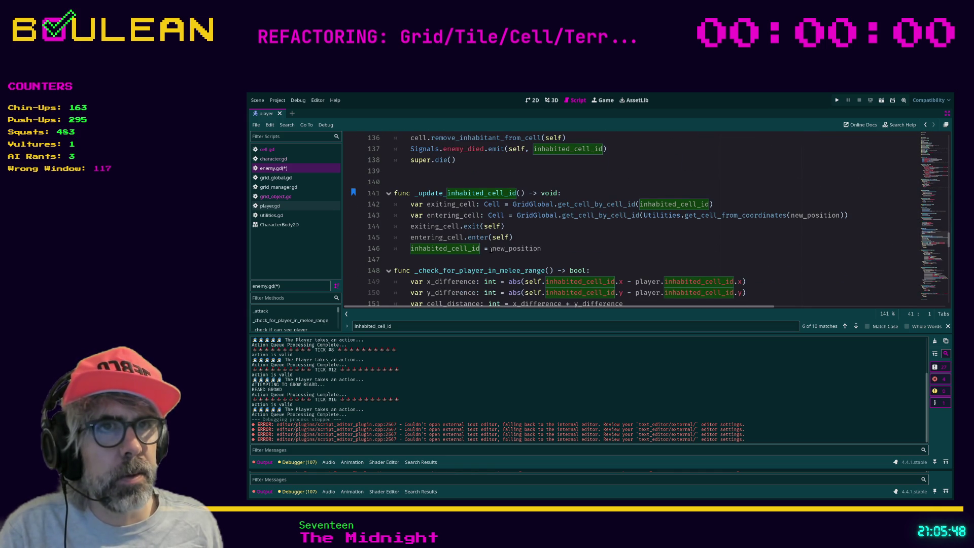
pyautogui.click(550, 249)
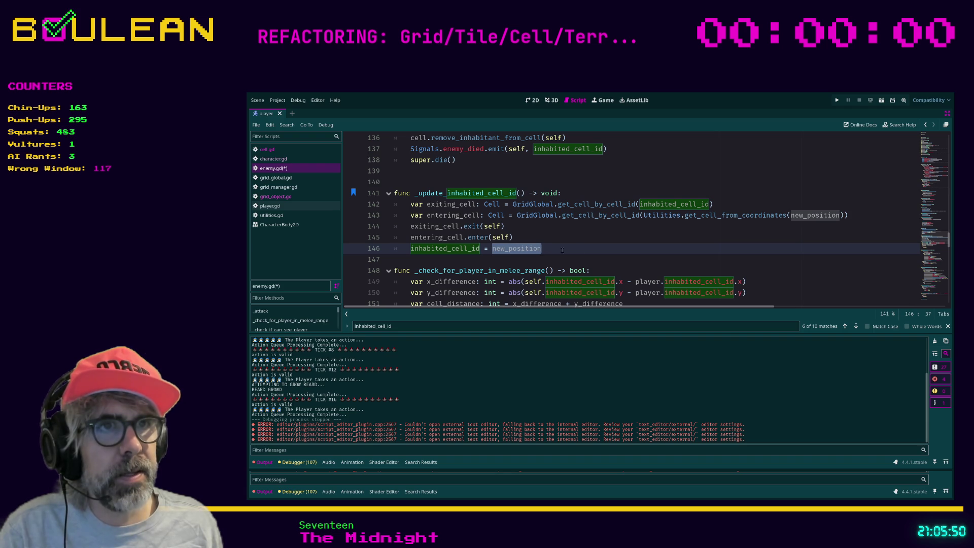
pyautogui.click(640, 215)
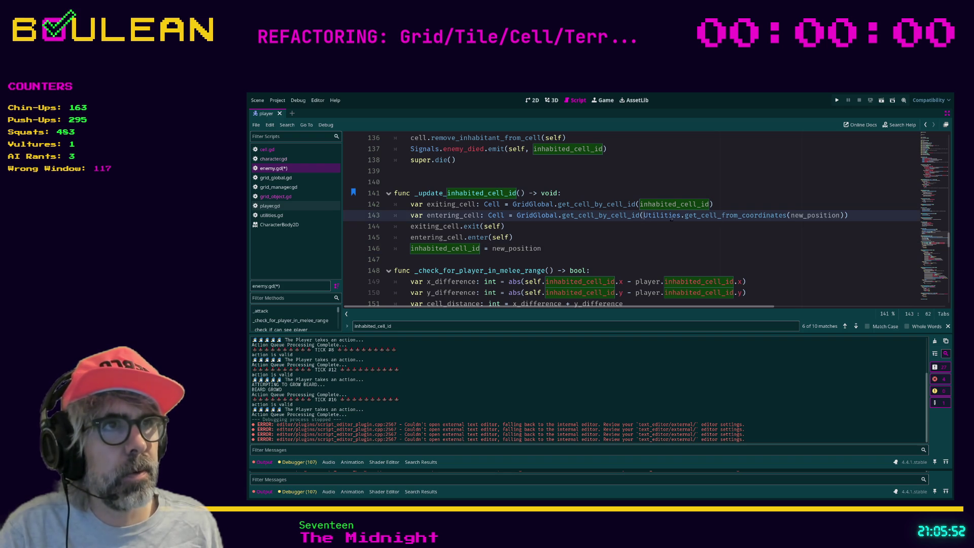
pyautogui.keyDown('shift'); pyautogui.click(844, 215); pyautogui.keyUp('shift')
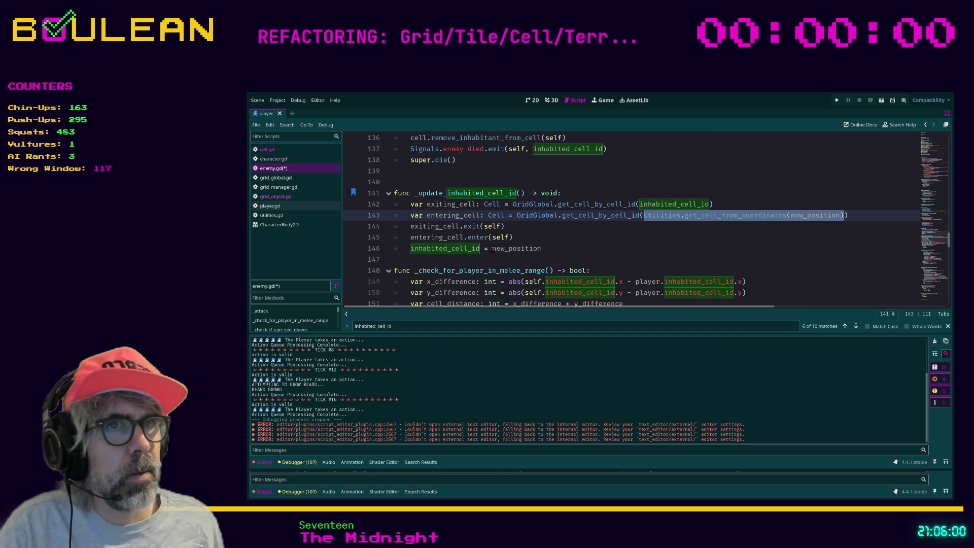
pyautogui.doubleClick(495, 249)
# Step: Change line 146 to inhabited_cell_id = entering_cell.grid_coordinates, save enemy.gd and run the game
pyautogui.write('en')
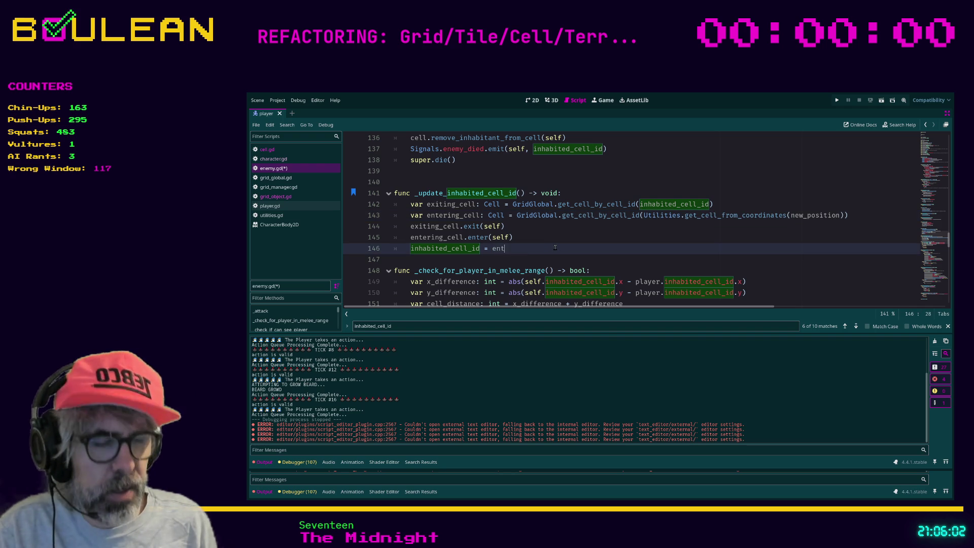
pyautogui.write('tering_cell.grid')
pyautogui.press('Return')
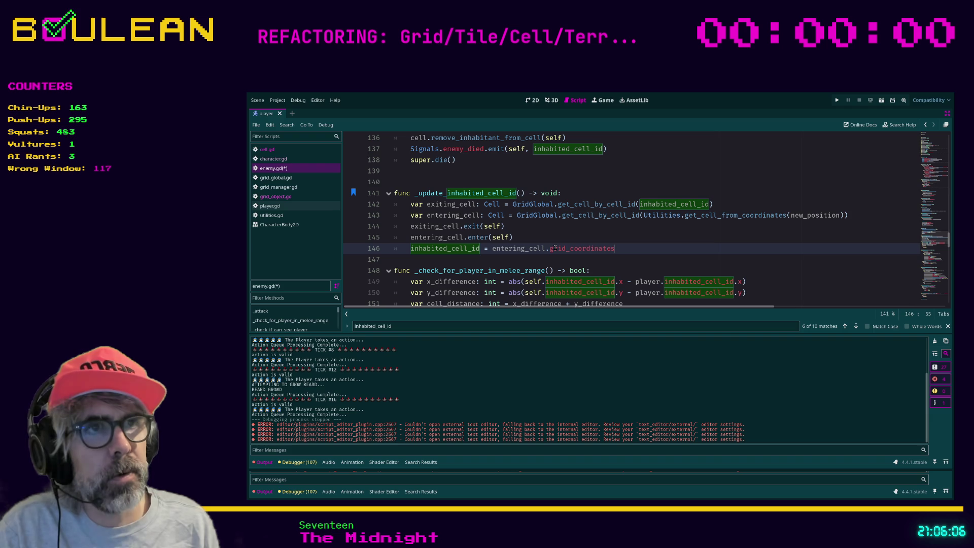
pyautogui.hotkey('ctrl', 's')
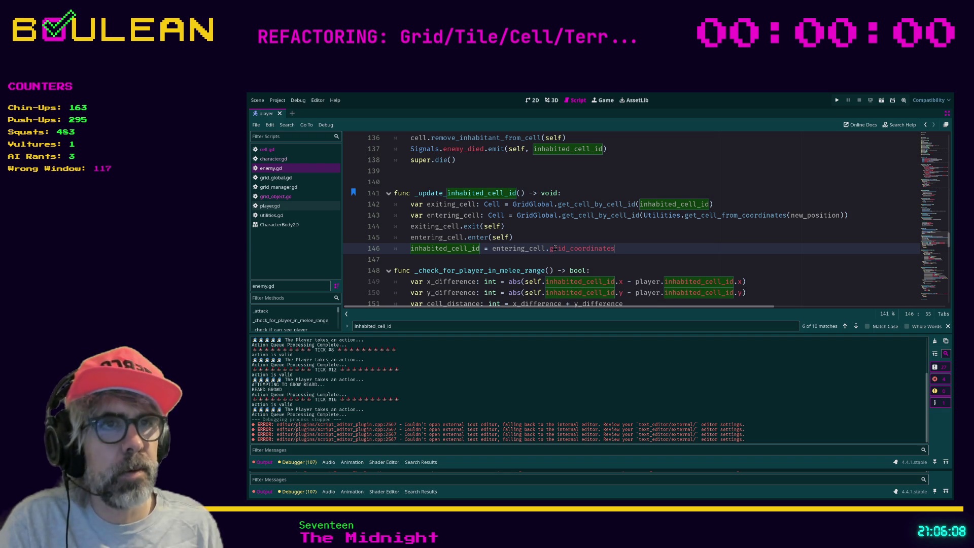
pyautogui.press('F5')
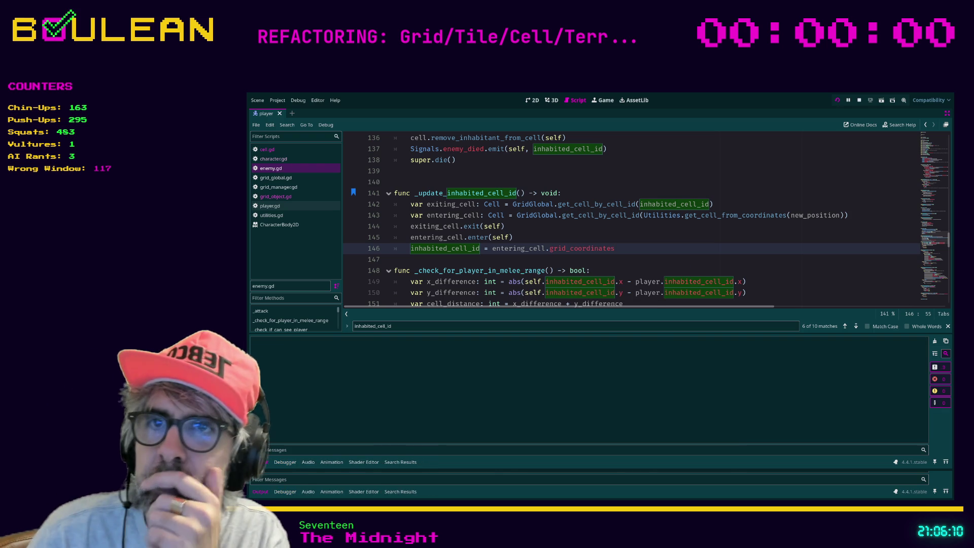